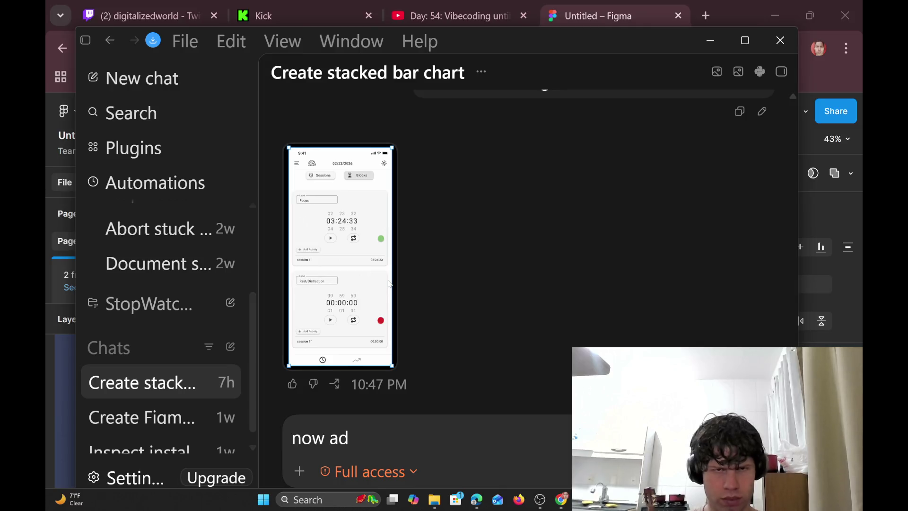
# After viewing the enlarged mockup, overwrite the old draft with 'change the names from session s'.
pyautogui.click(381, 268)
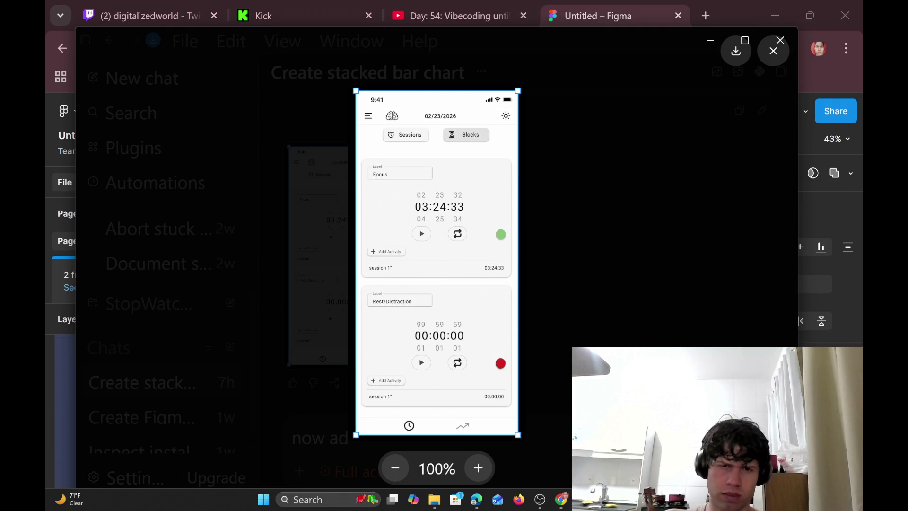
pyautogui.press('Escape')
pyautogui.hotkey('ctrl', 'a')
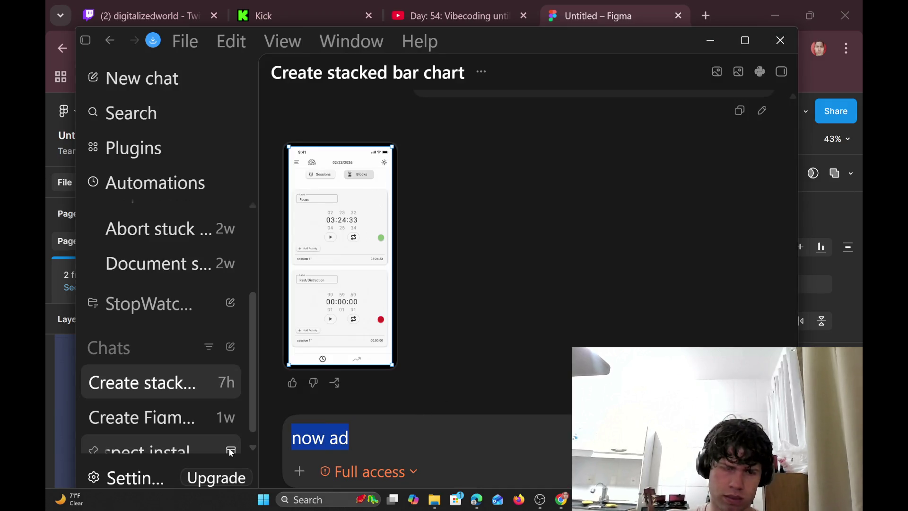
pyautogui.write('cahn')
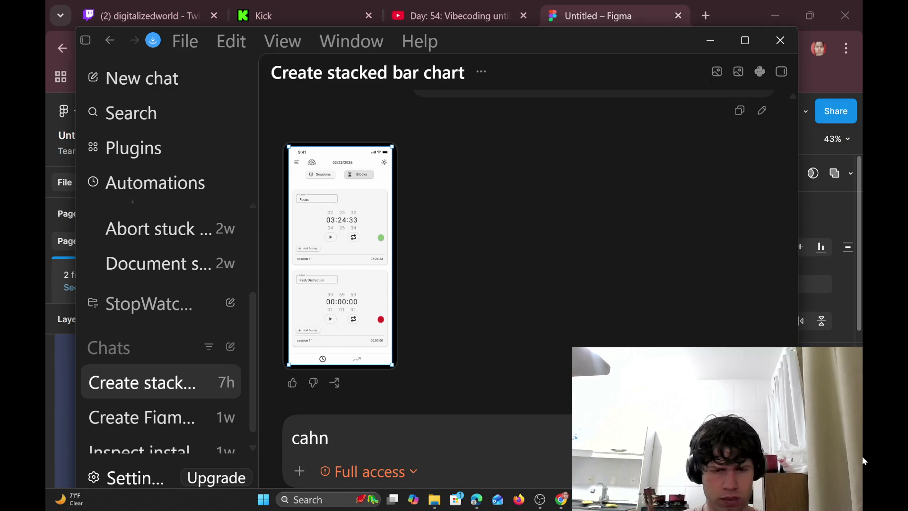
pyautogui.press('BackSpace')
pyautogui.press('BackSpace')
pyautogui.press('BackSpace')
pyautogui.write('hange the')
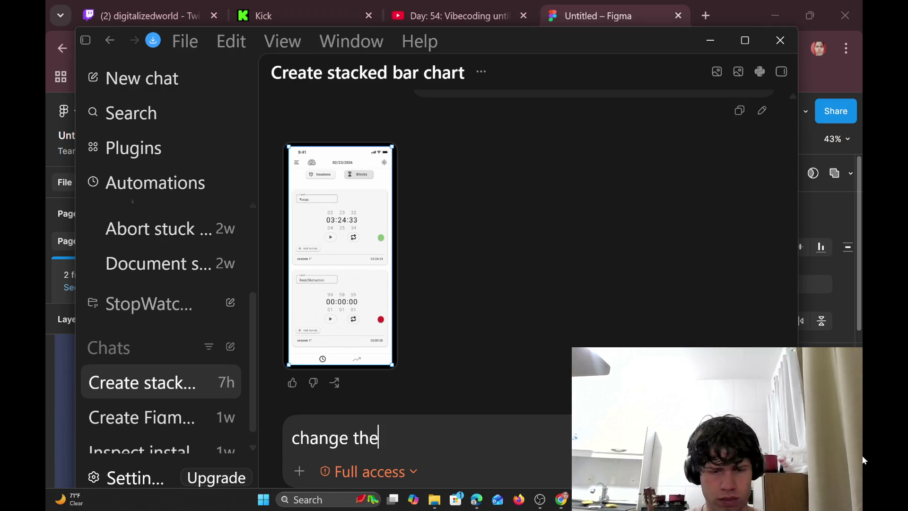
pyautogui.write(' name')
pyautogui.press('BackSpace')
pyautogui.write('mes f')
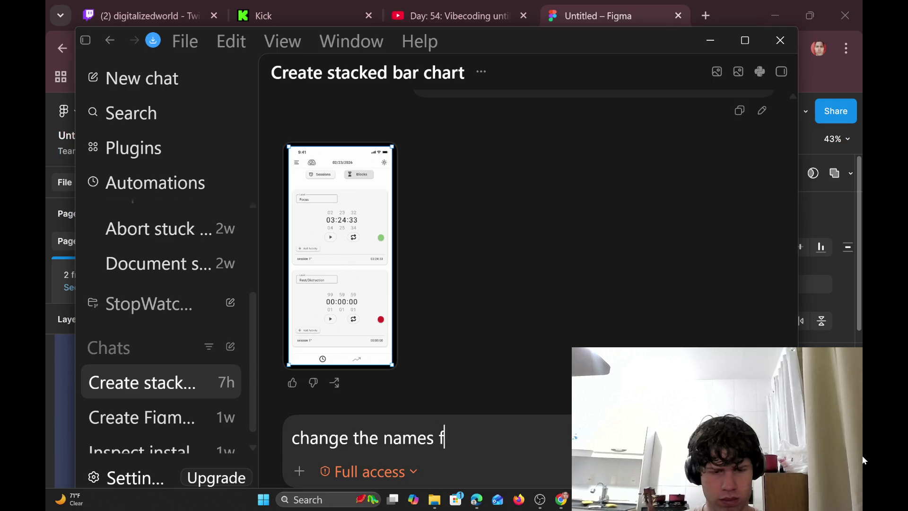
pyautogui.write('rom session')
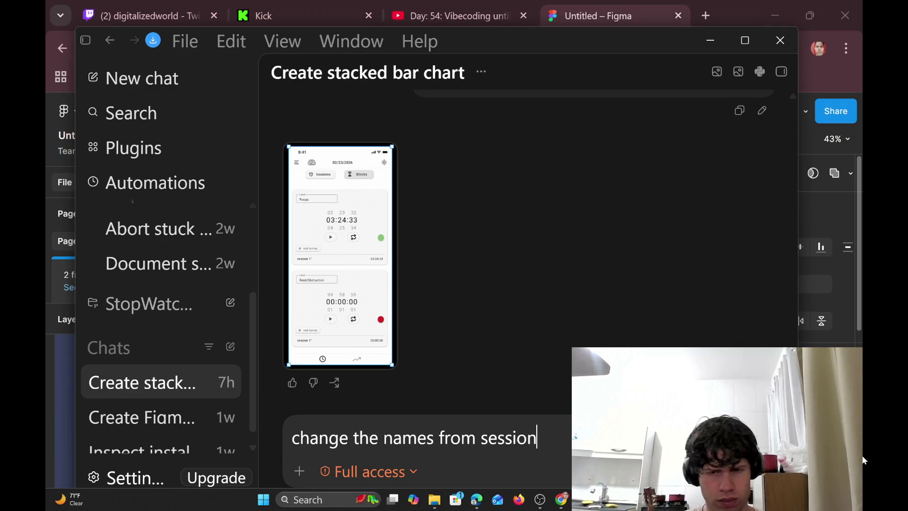
pyautogui.write(' 1')
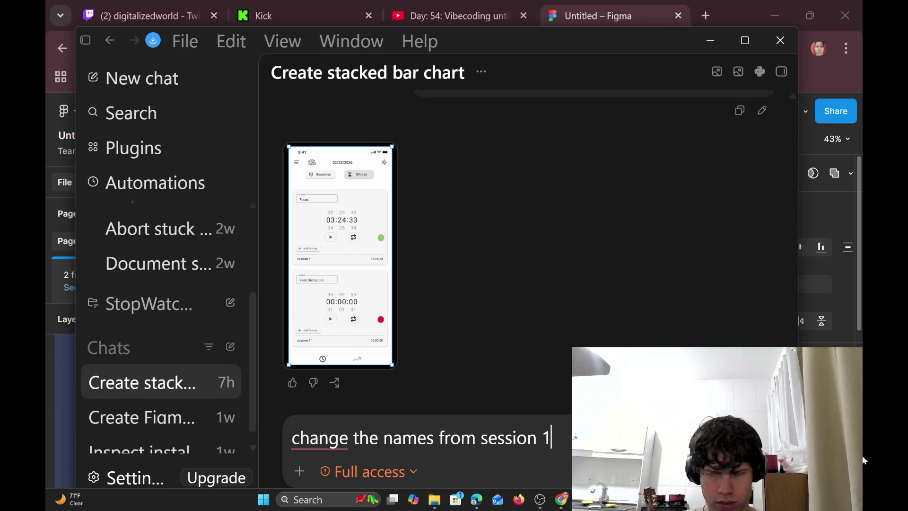
pyautogui.press('BackSpace')
pyautogui.write('s')
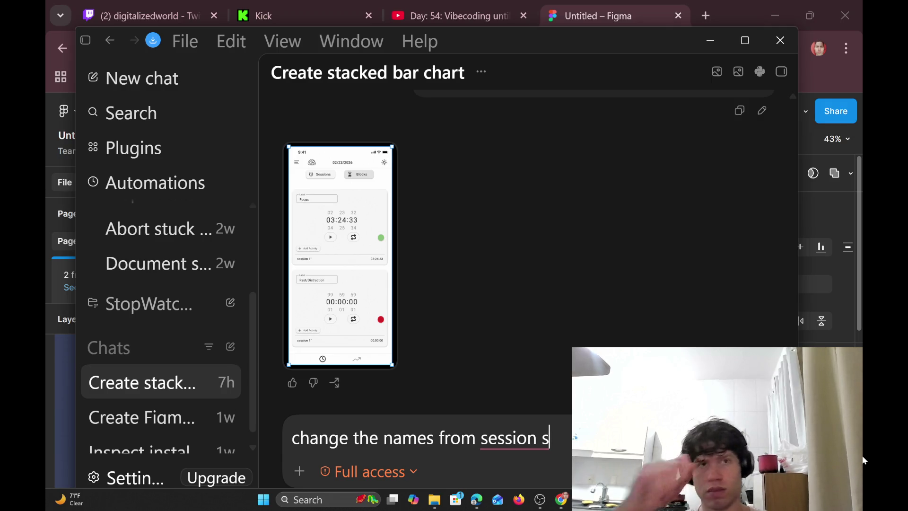
# Switch to the Day 54 Vibecoding YouTube stream and start playing it.
pyautogui.click(716, 71)
pyautogui.click(636, 4)
pyautogui.click(465, 6)
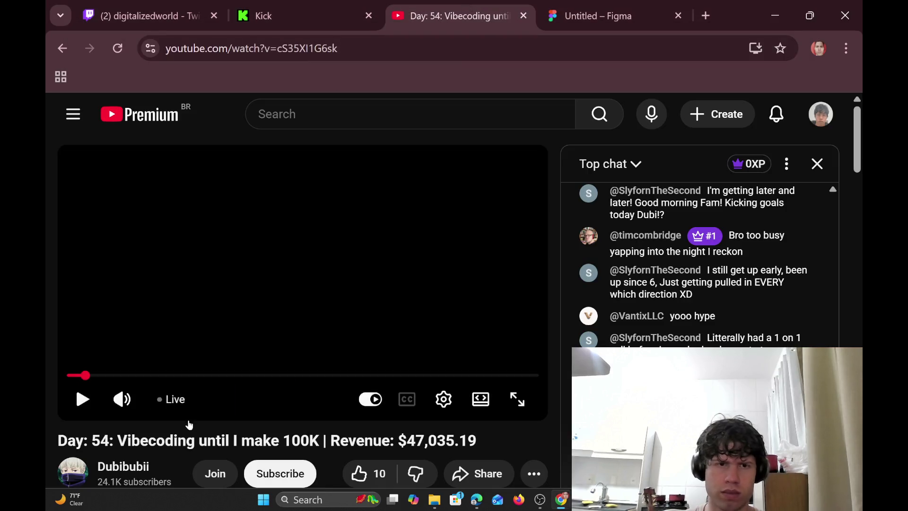
pyautogui.click(88, 376)
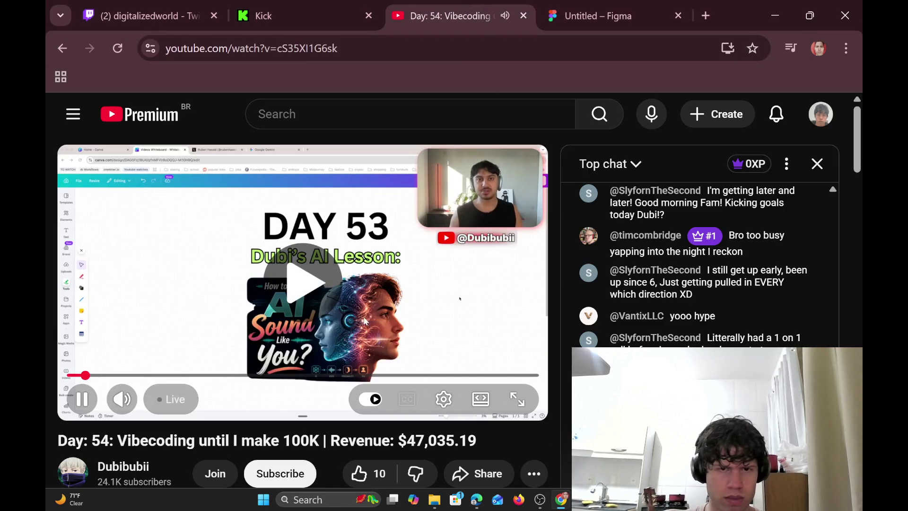
# In full screen, rewind the stream near its start, pause it, and return to Figma.
pyautogui.click(533, 398)
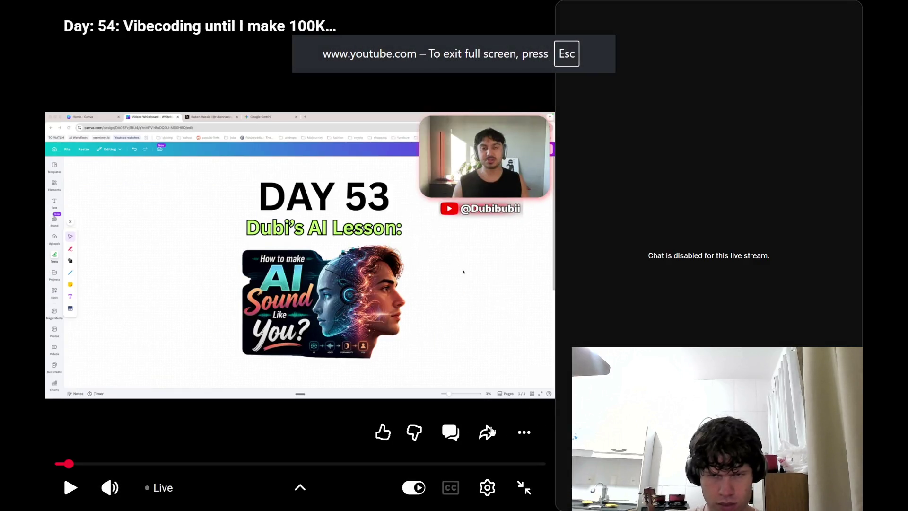
pyautogui.moveTo(66, 467)
pyautogui.mouseDown()
pyautogui.moveTo(81, 469)
pyautogui.moveTo(73, 468)
pyautogui.mouseUp()
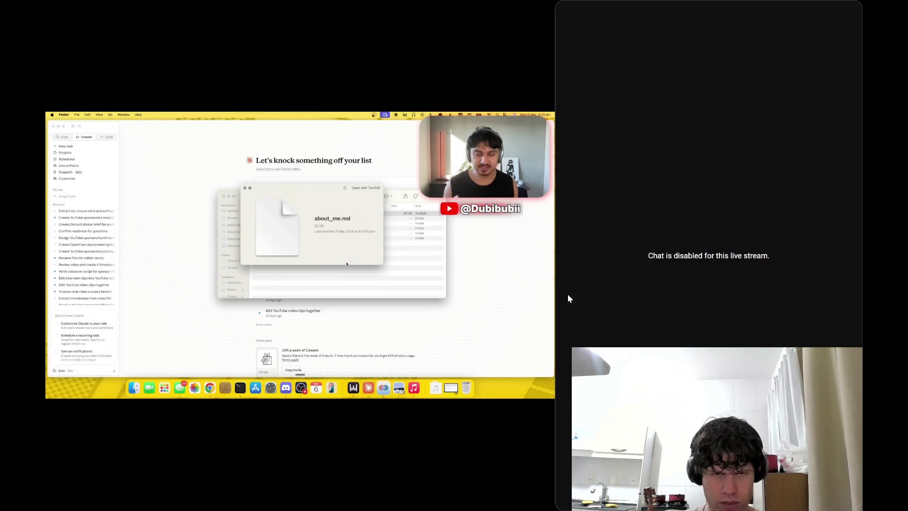
pyautogui.click(362, 378)
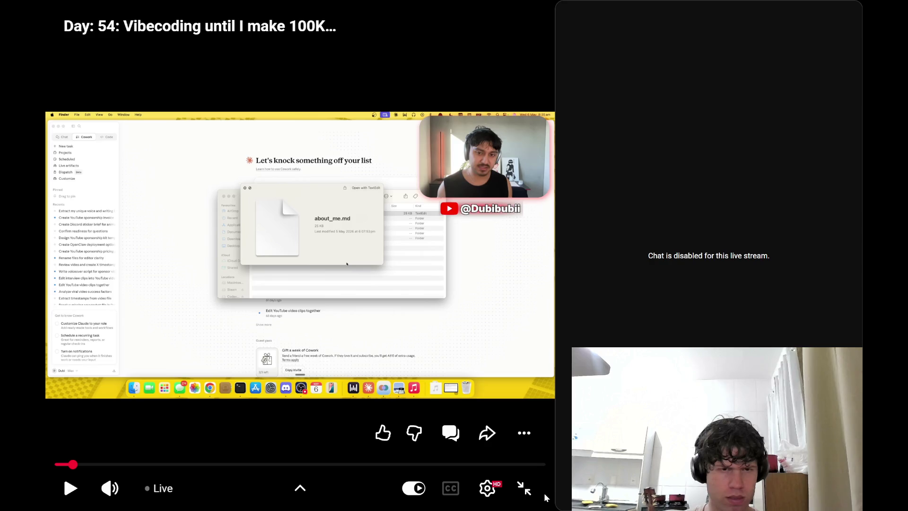
pyautogui.click(524, 488)
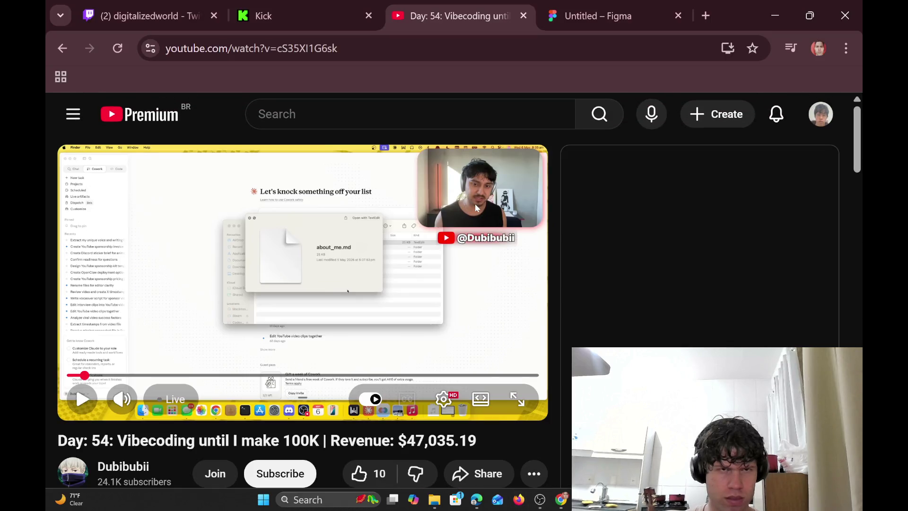
pyautogui.click(644, 4)
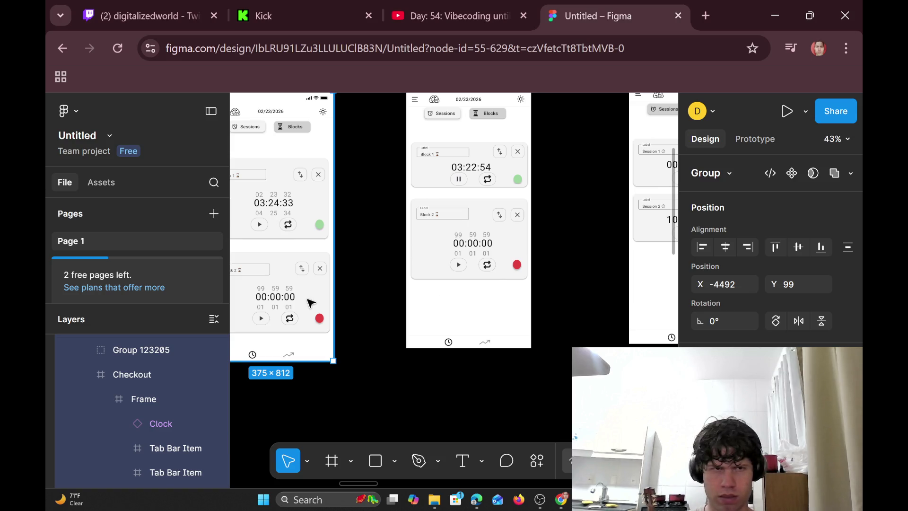
# Scroll the Figma canvas to view the stopwatch phone frames with their session and block cards.
pyautogui.scroll(-2, 359, 284)
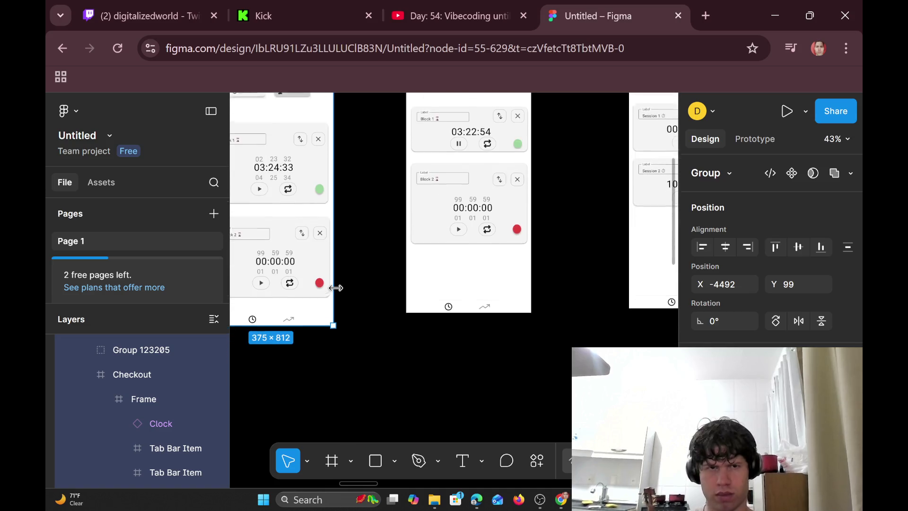
pyautogui.scroll(3, 384, 269)
pyautogui.scroll(-3, 391, 304)
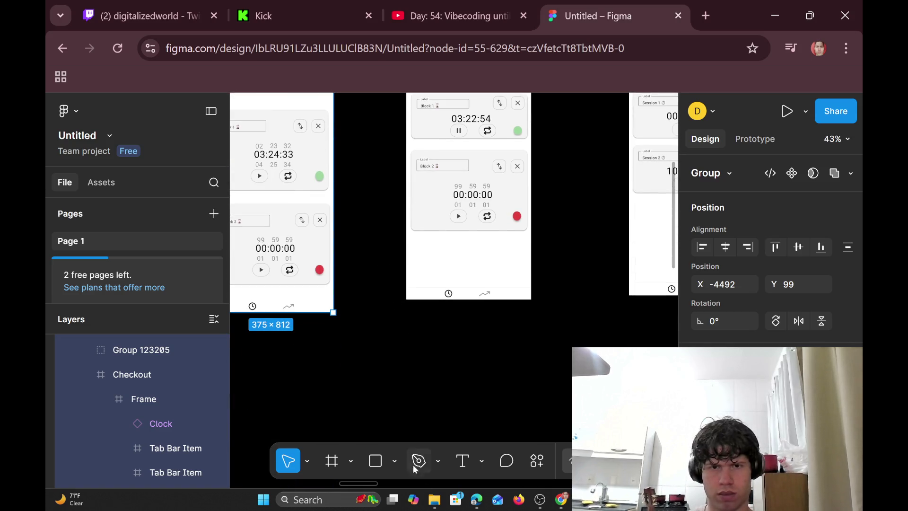
pyautogui.moveTo(392, 499)
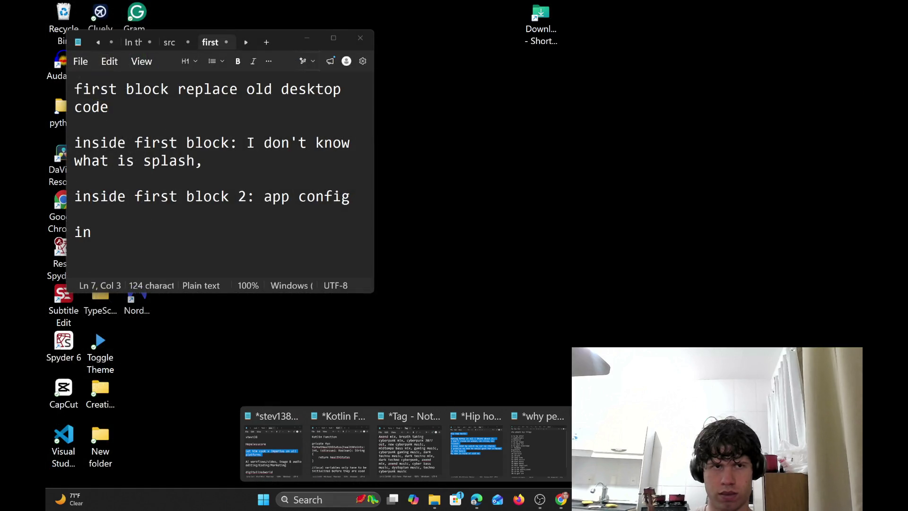
# Review the Notepad note 'first' and the app spec, then bring the Codex chat back.
pyautogui.click(598, 444)
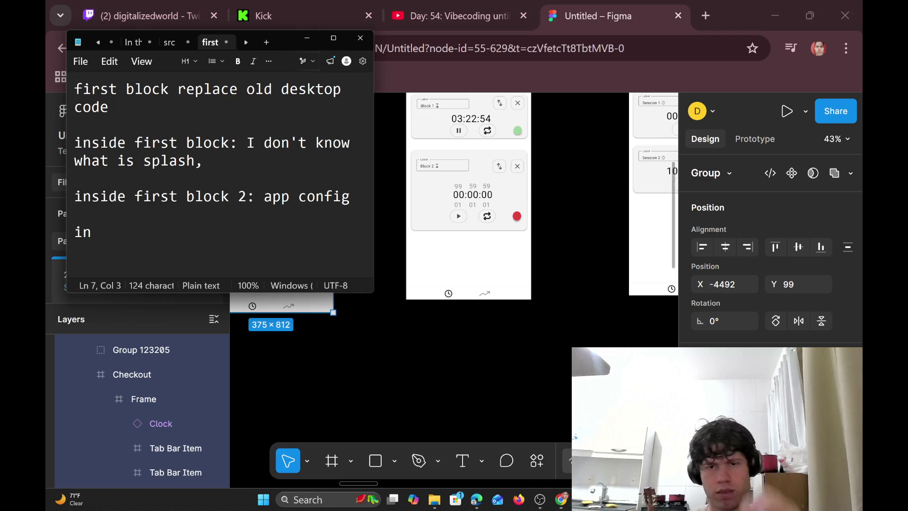
pyautogui.moveTo(582, 498)
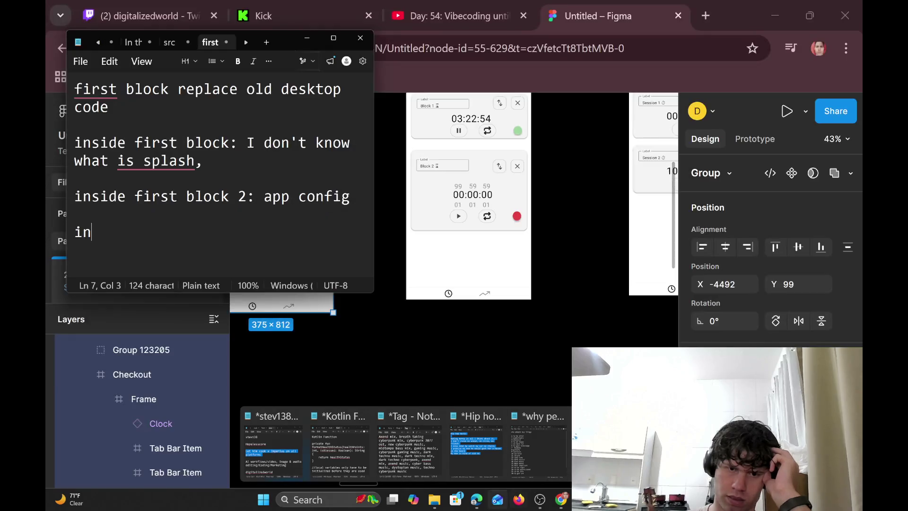
pyautogui.moveTo(477, 499)
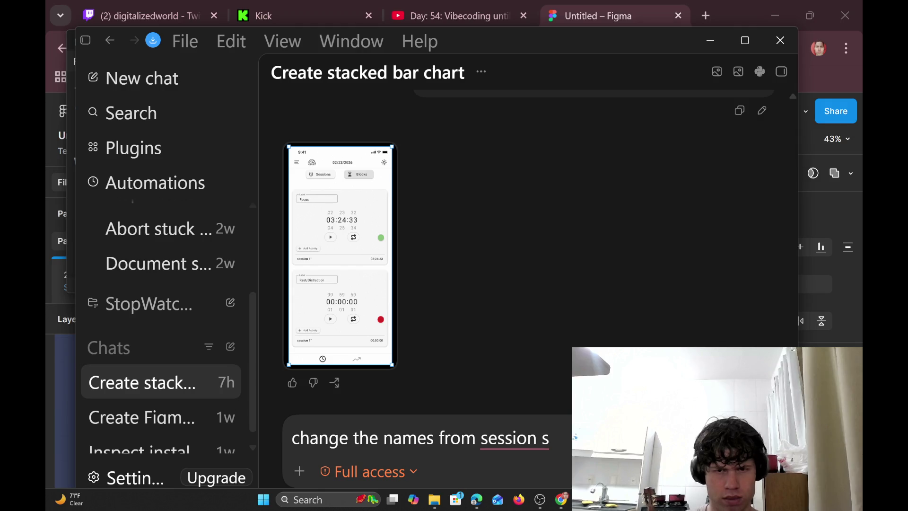
# Extend the draft to 'change the names from session 1° to' plus a line about changing the activity list.
pyautogui.press('BackSpace')
pyautogui.write('1')
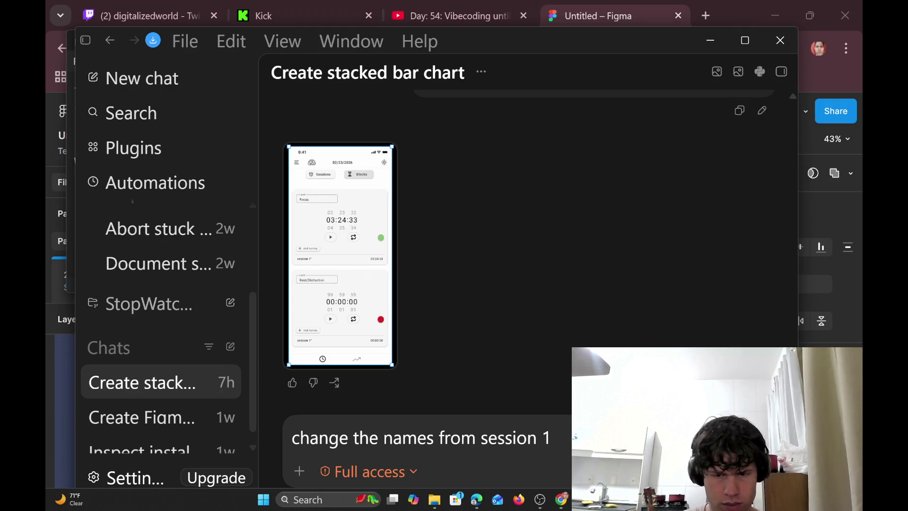
pyautogui.write('°')
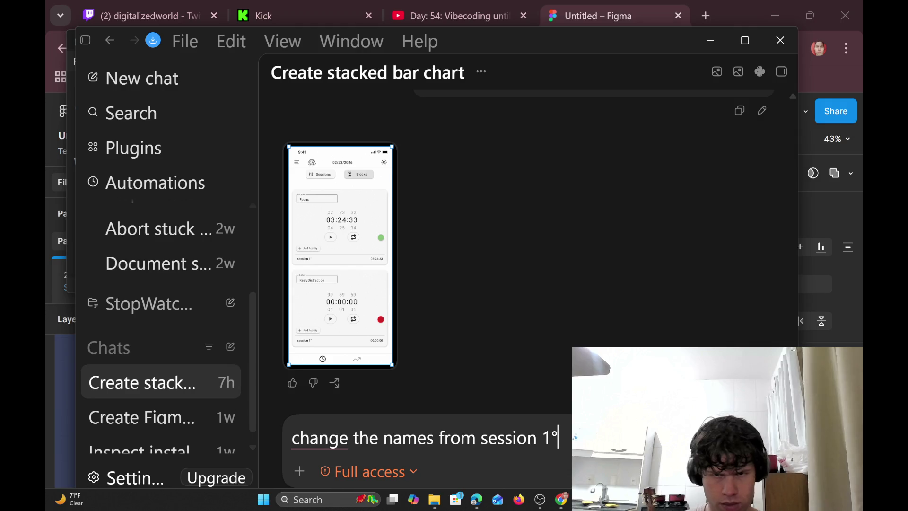
pyautogui.write(' to')
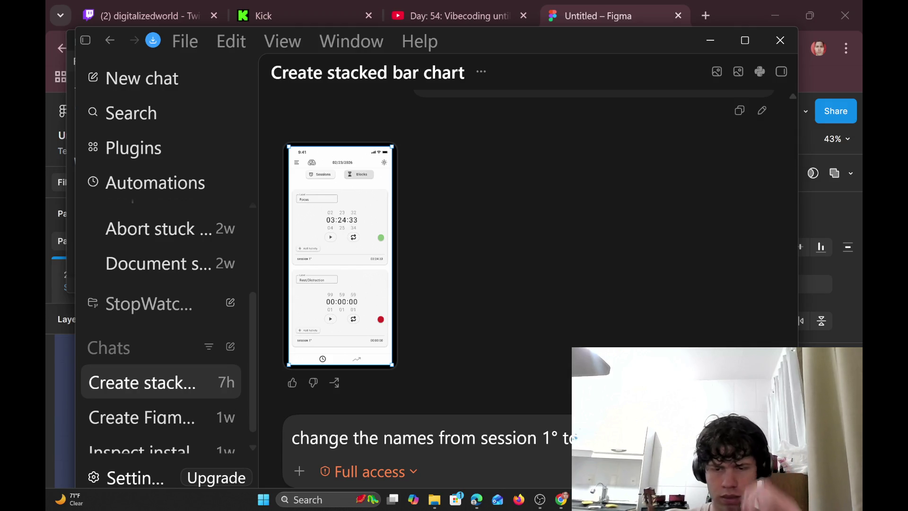
pyautogui.hotkey('shift', 'Return')
pyautogui.write('and ch')
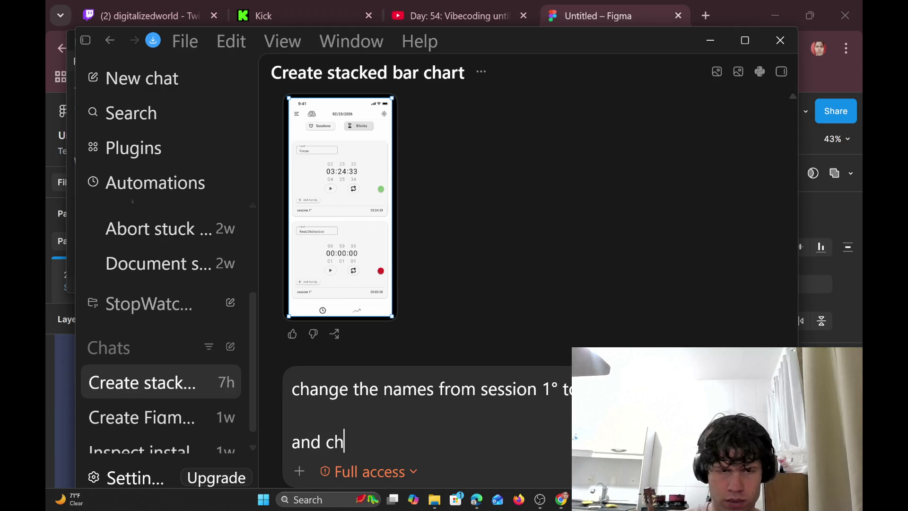
pyautogui.write('ange the name')
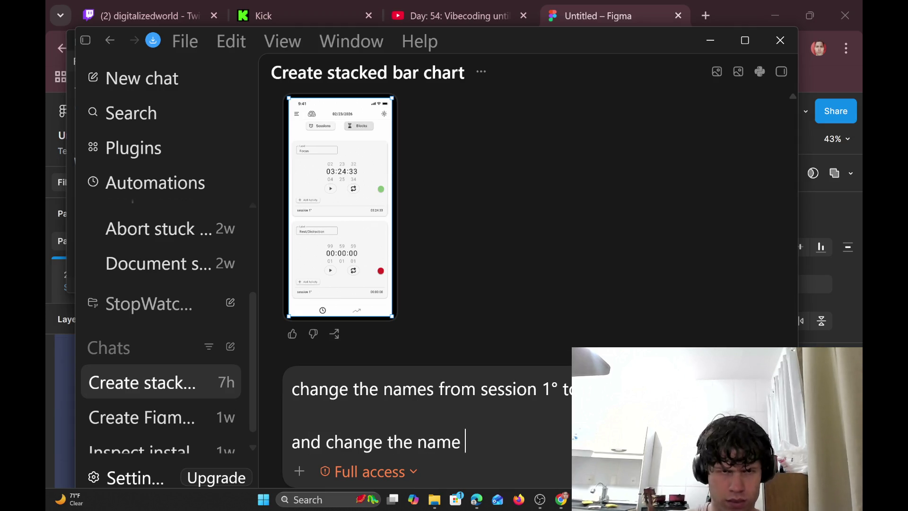
pyautogui.press('BackSpace')
pyautogui.press('BackSpace')
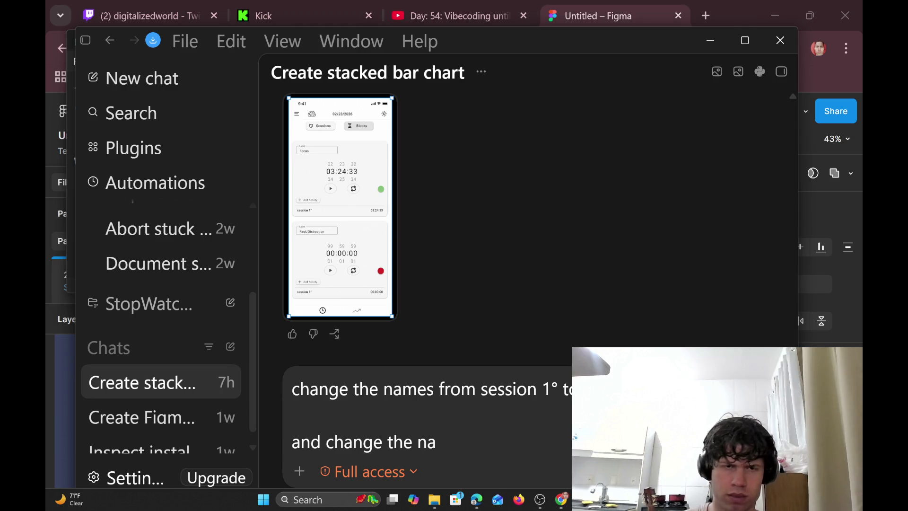
pyautogui.press('BackSpace')
pyautogui.press('BackSpace')
pyautogui.press('BackSpace')
pyautogui.press('BackSpace')
pyautogui.press('BackSpace')
pyautogui.press('BackSpace')
pyautogui.press('BackSpace')
pyautogui.press('BackSpace')
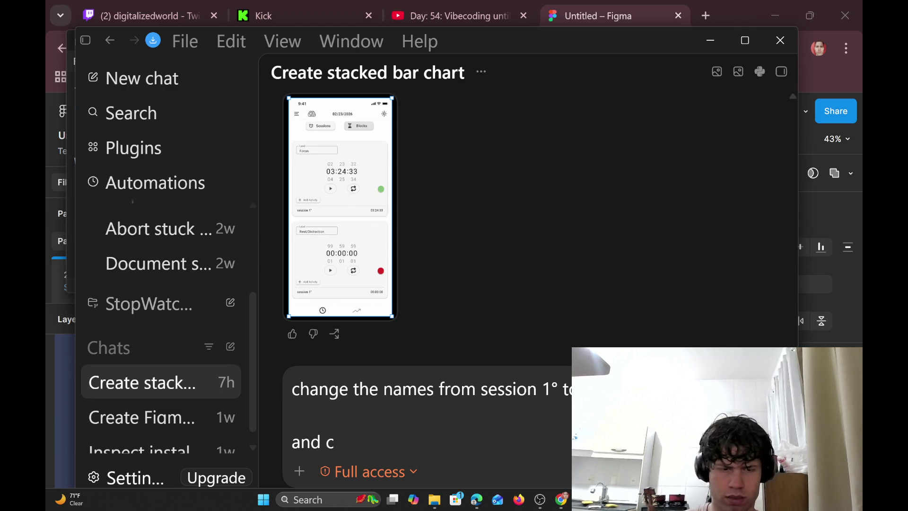
pyautogui.write('hange the')
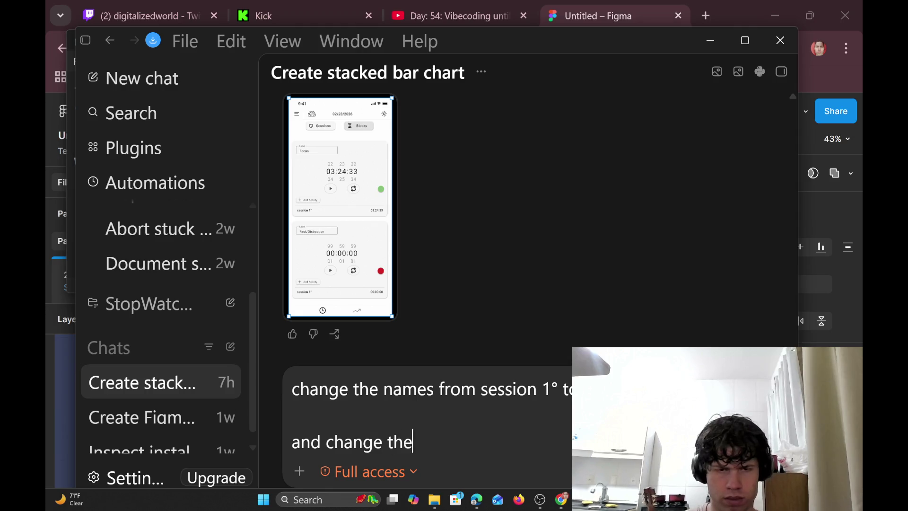
pyautogui.write(' way t')
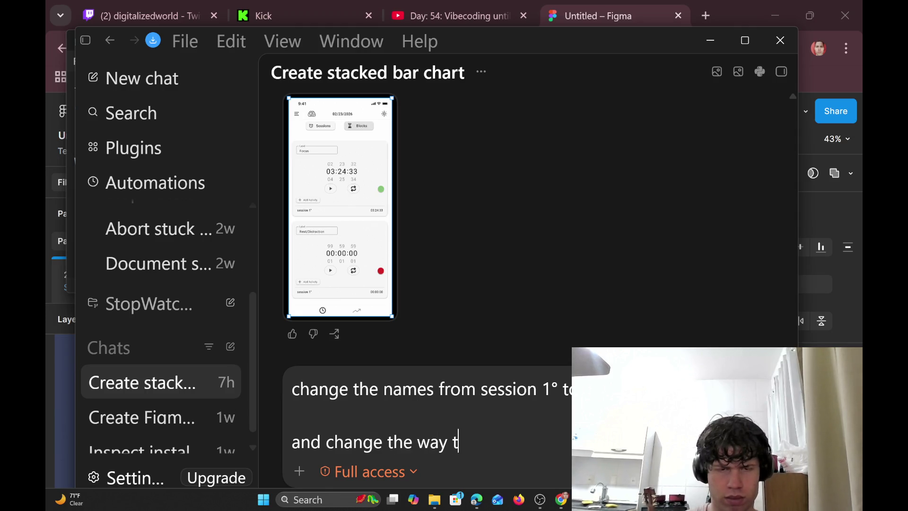
pyautogui.write('he acti')
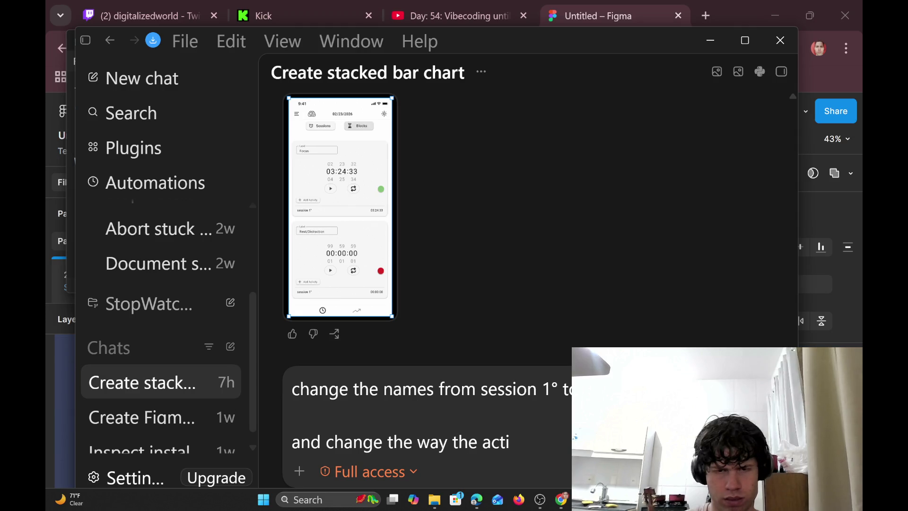
pyautogui.write('viti')
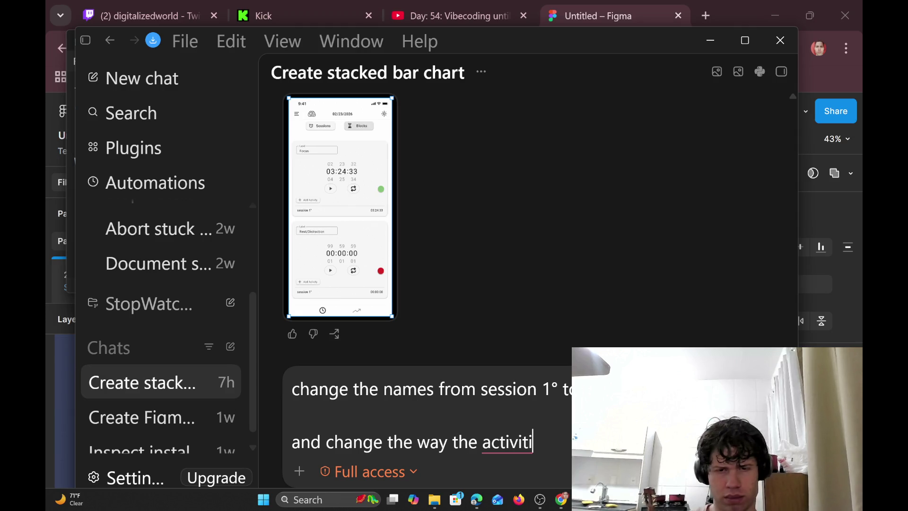
pyautogui.write('ty li')
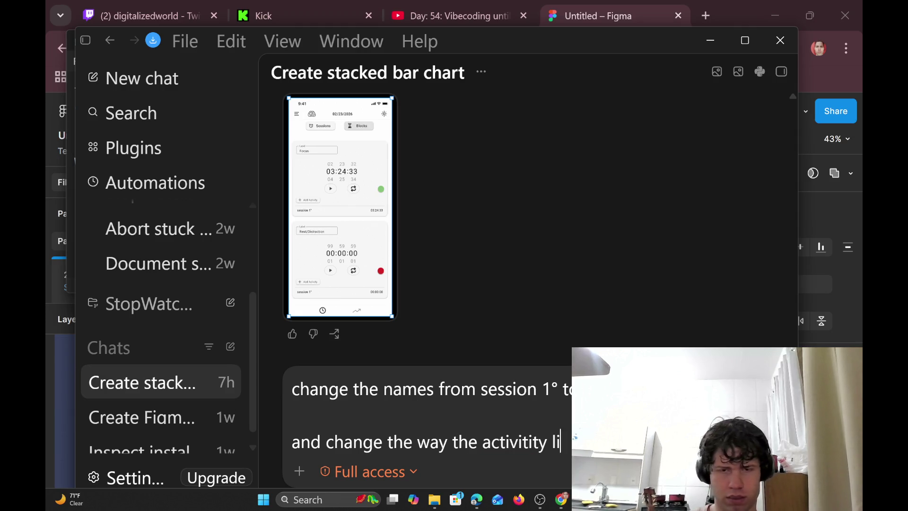
pyautogui.write('st')
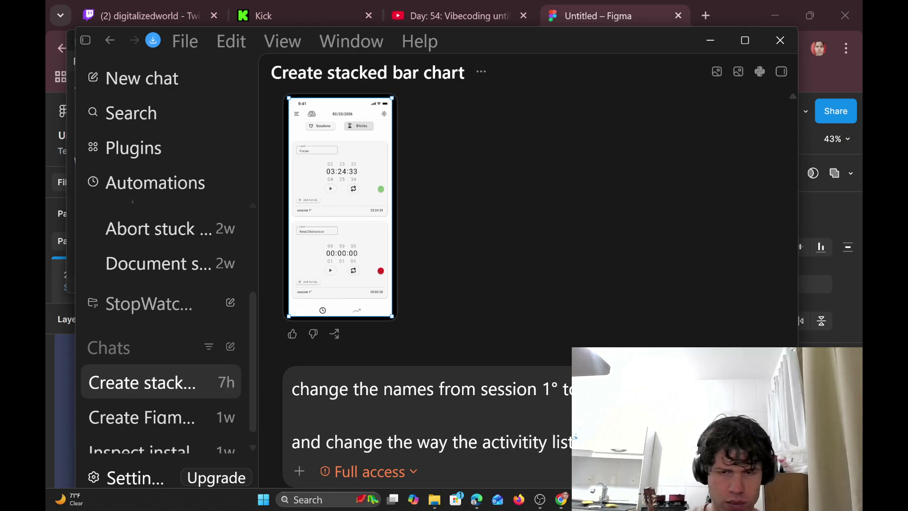
# Add 'padding so the user can select it' to the draft prompt.
pyautogui.write('pa')
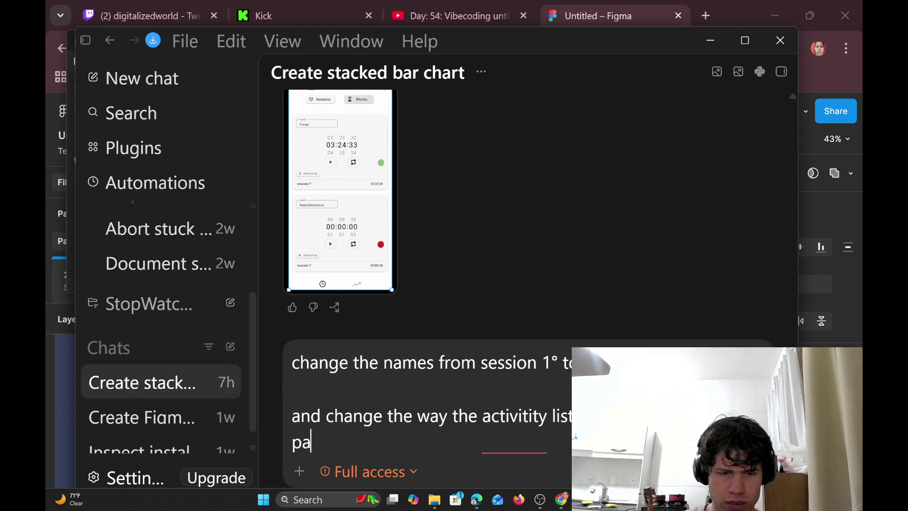
pyautogui.write('dding ')
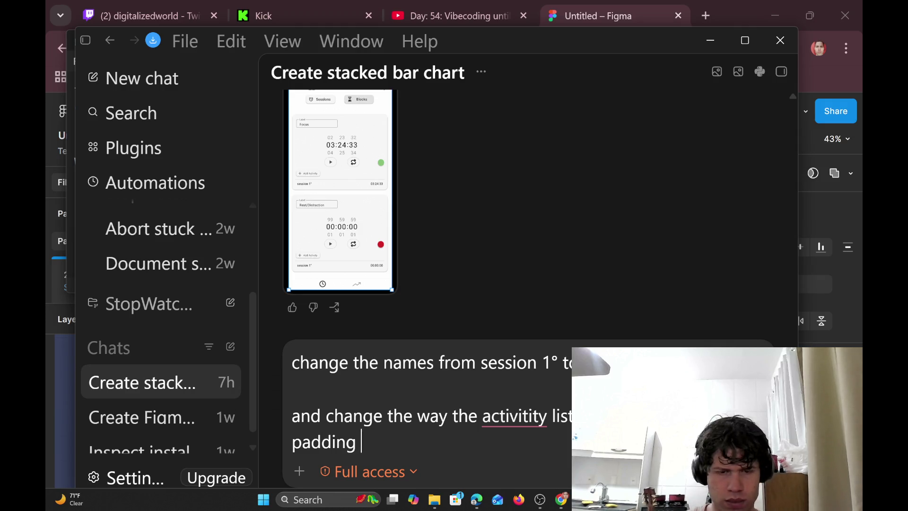
pyautogui.write('so the user ')
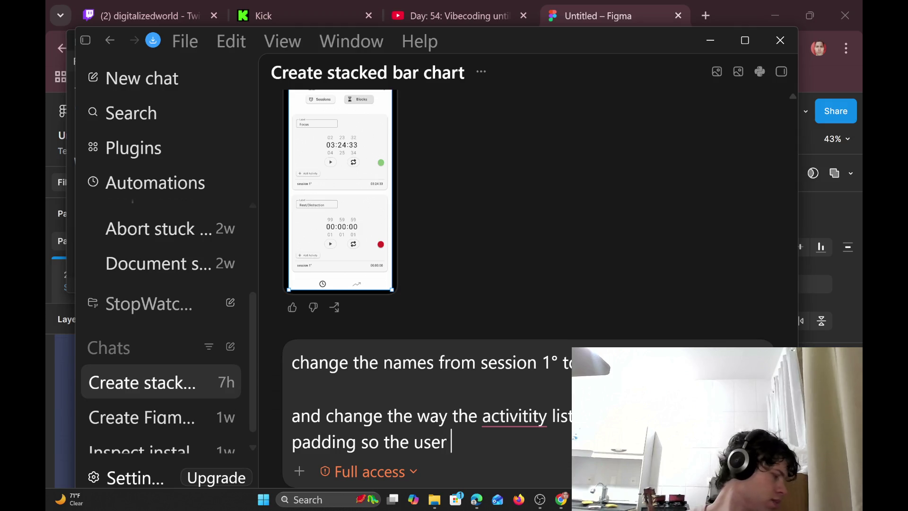
pyautogui.write('v')
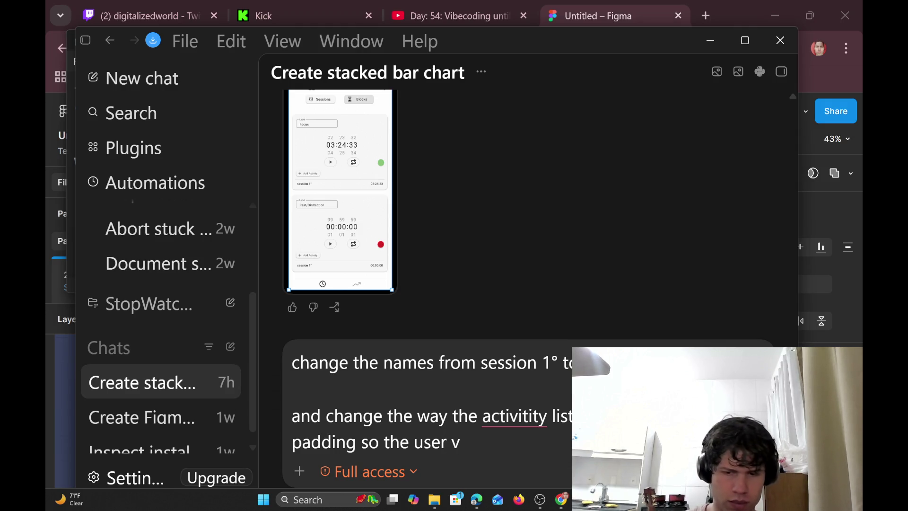
pyautogui.press('BackSpace')
pyautogui.write('can ')
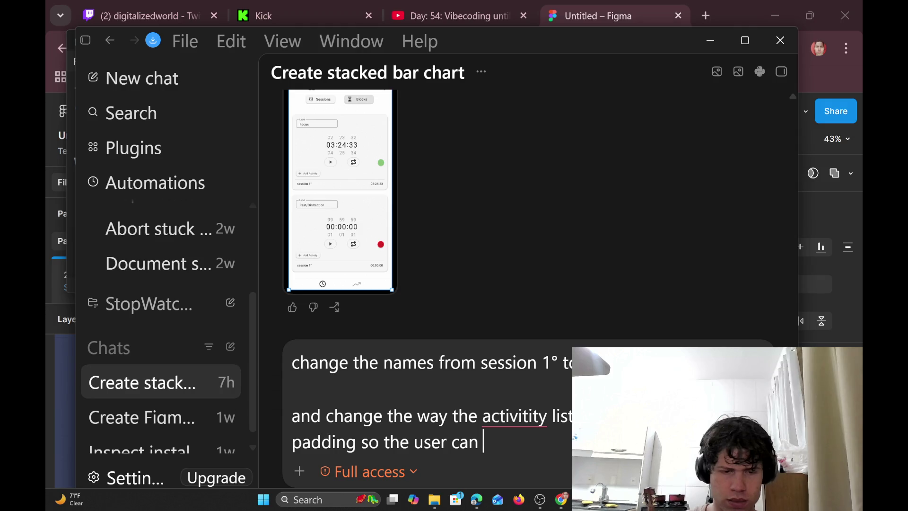
pyautogui.write('select ')
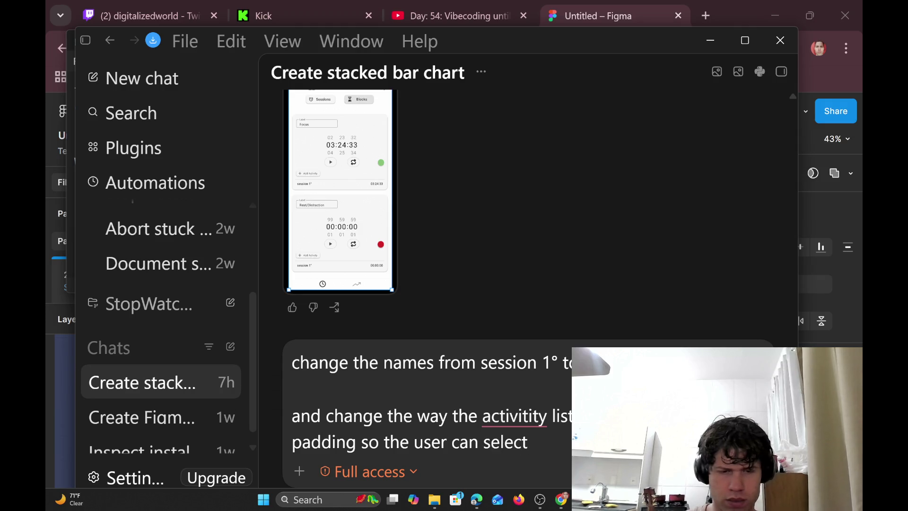
pyautogui.write('it wit')
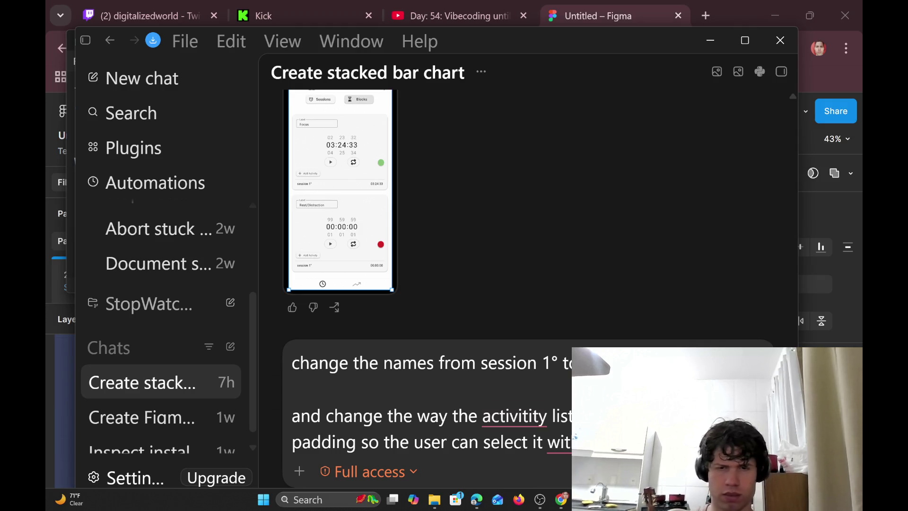
# Correct 'activity', delete the stray word 'wit', and send the prompt to Codex.
pyautogui.click(546, 416)
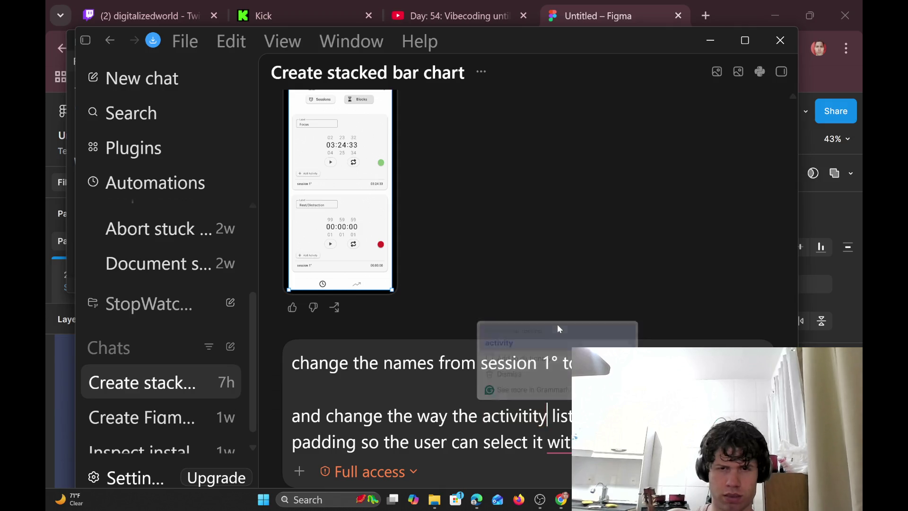
pyautogui.click(557, 342)
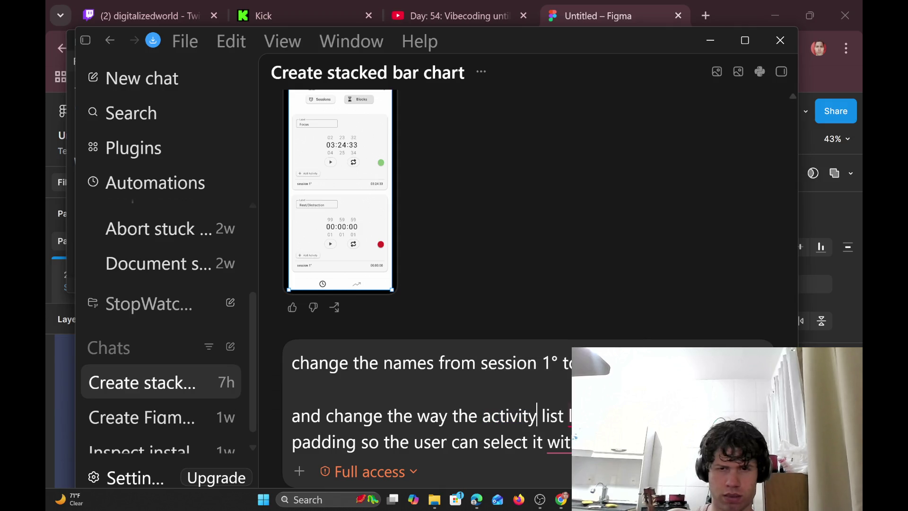
pyautogui.click(565, 447)
pyautogui.press('BackSpace')
pyautogui.press('BackSpace')
pyautogui.press('BackSpace')
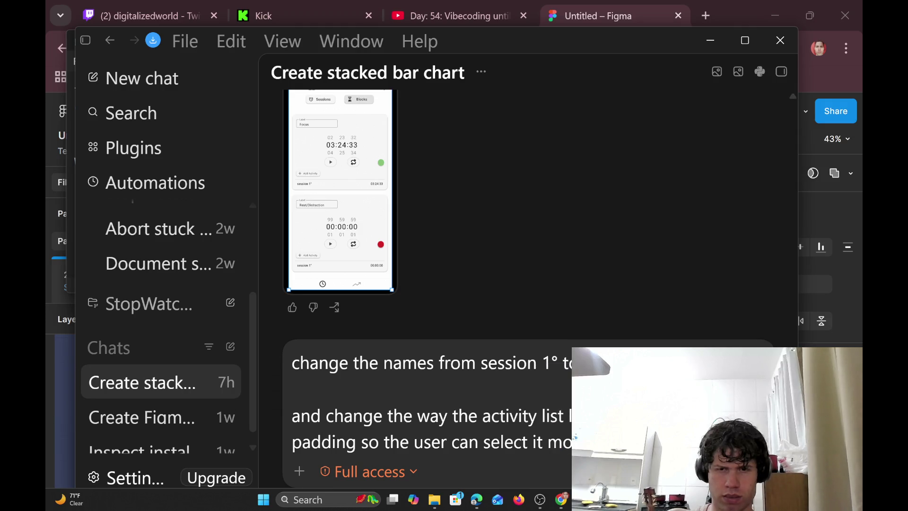
pyautogui.scroll(3, 528, 213)
pyautogui.scroll(-3, 528, 213)
pyautogui.write('mo')
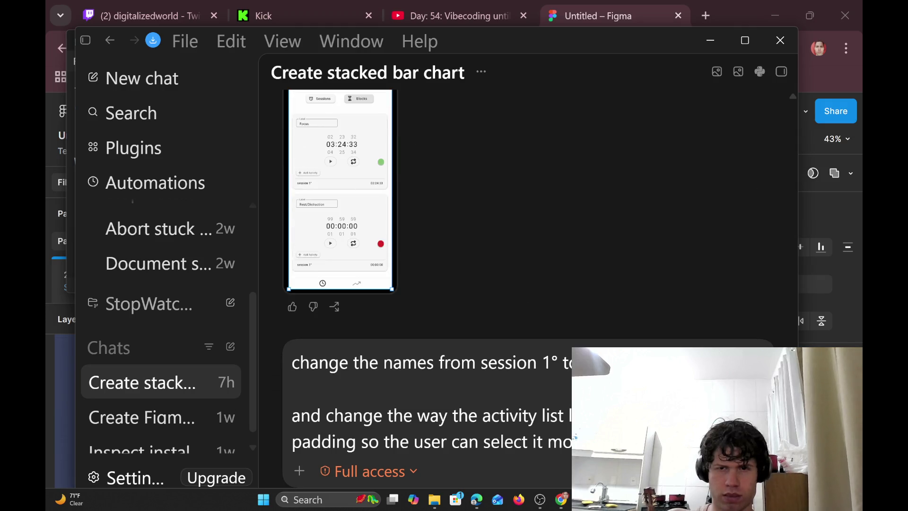
pyautogui.press('Return')
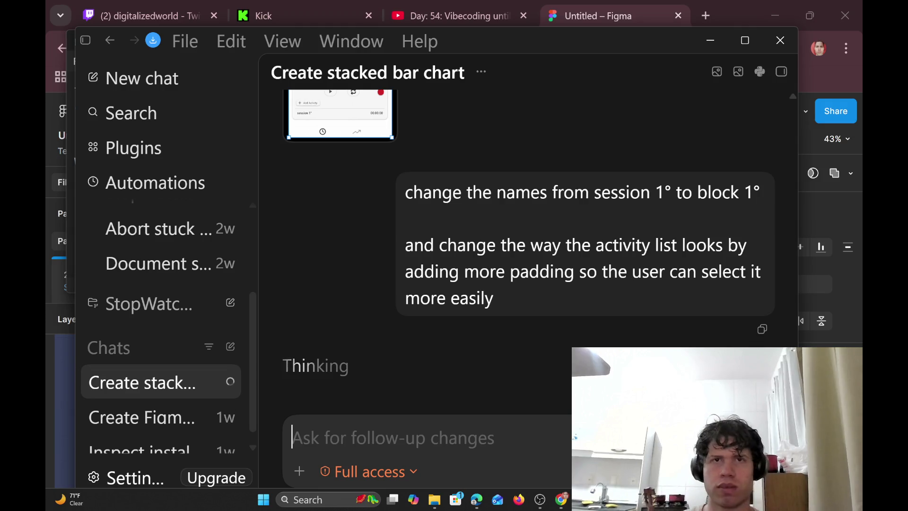
# Zoom in on the Figma timer cards, now labelled Block 1 and Block 2.
pyautogui.click(606, 13)
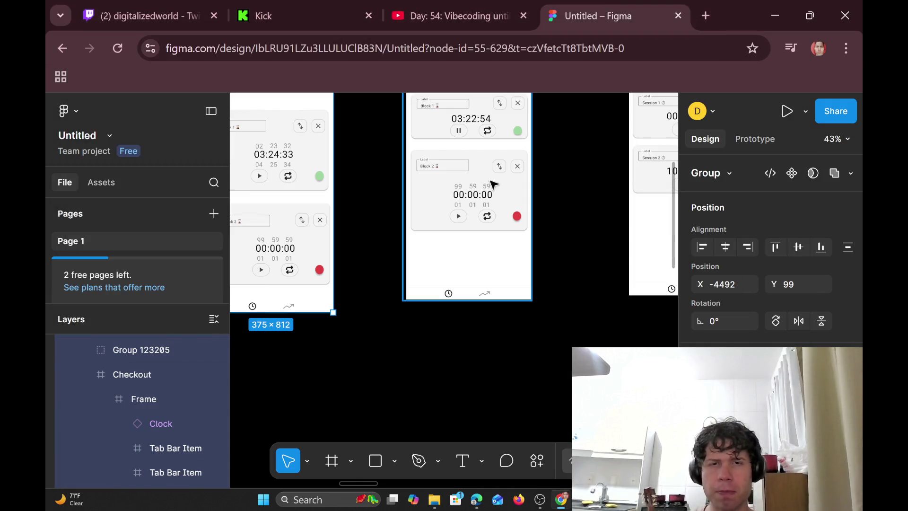
pyautogui.scroll(2, 462, 229)
pyautogui.scroll(3, 455, 235)
pyautogui.scroll(-1, 457, 234)
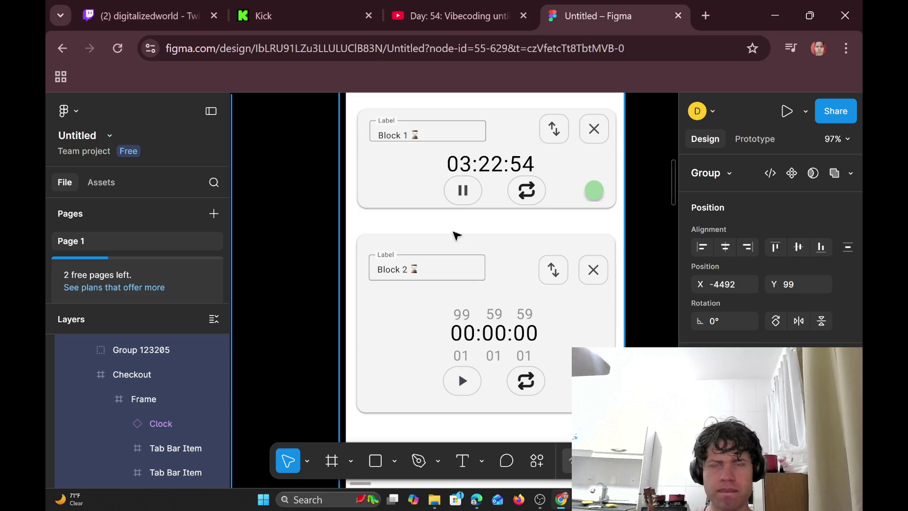
pyautogui.hscroll(5, 454, 233)
pyautogui.hscroll(-4, 455, 234)
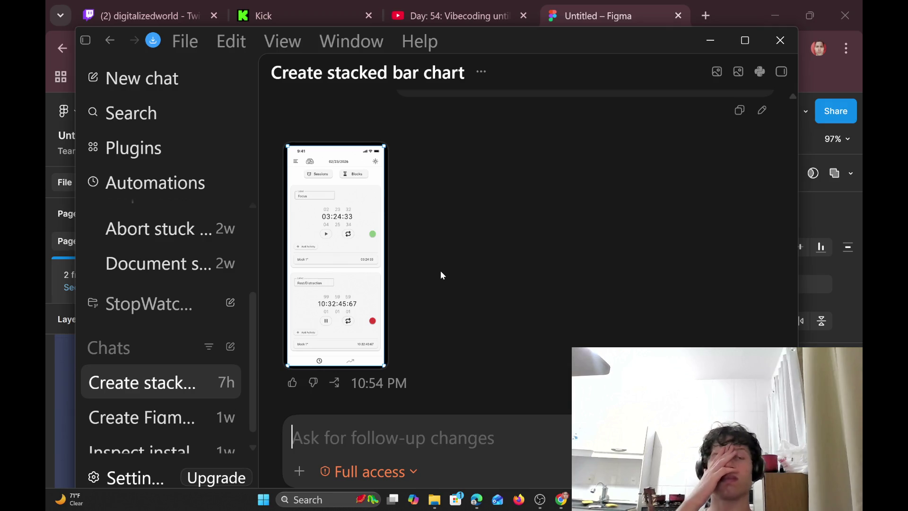
# Enlarge the latest result screenshot, whose Focus and Rest/Distraction cards list block 1°.
pyautogui.click(371, 284)
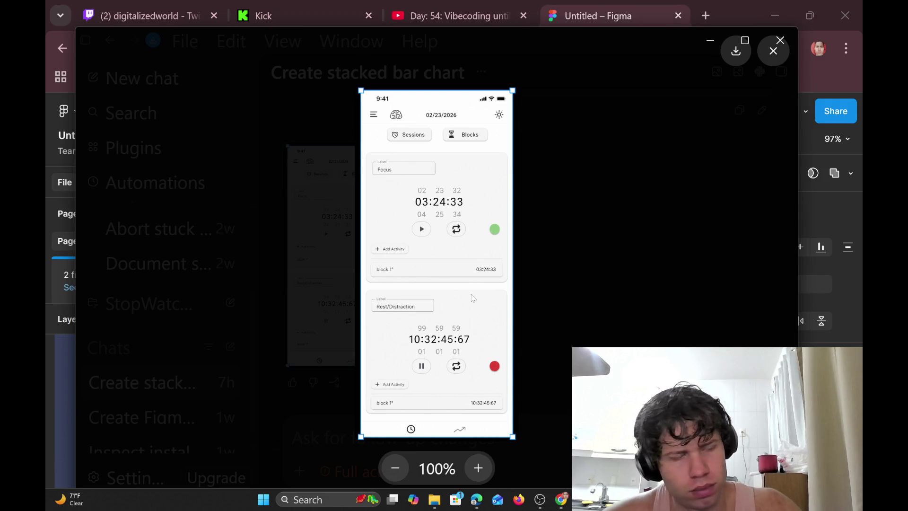
pyautogui.click(676, 252)
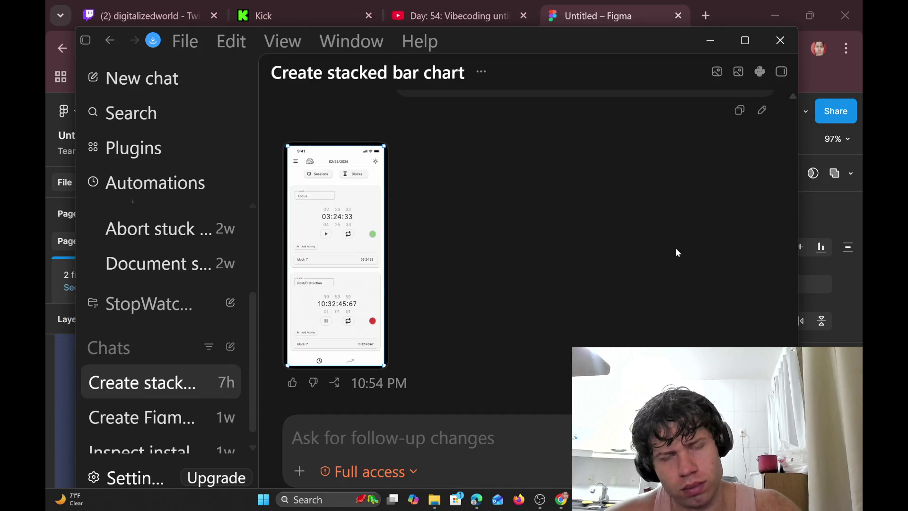
pyautogui.click(358, 233)
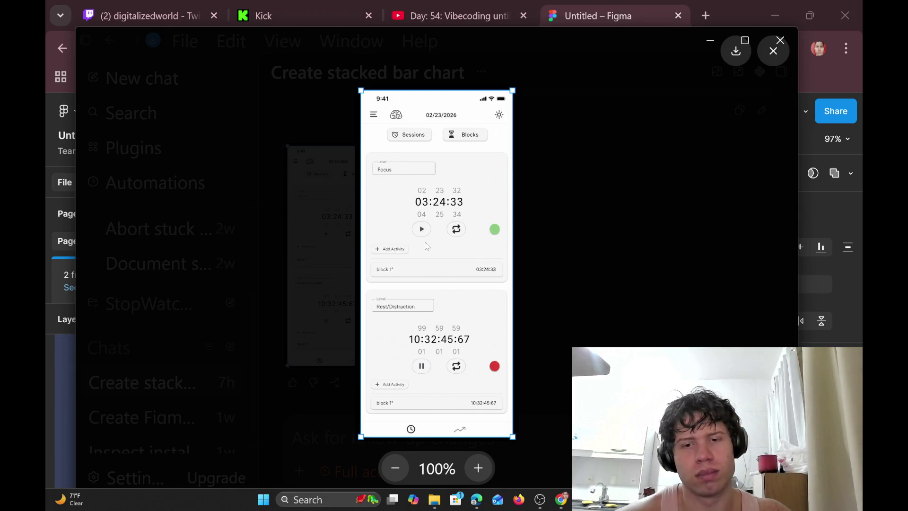
pyautogui.moveTo(540, 500)
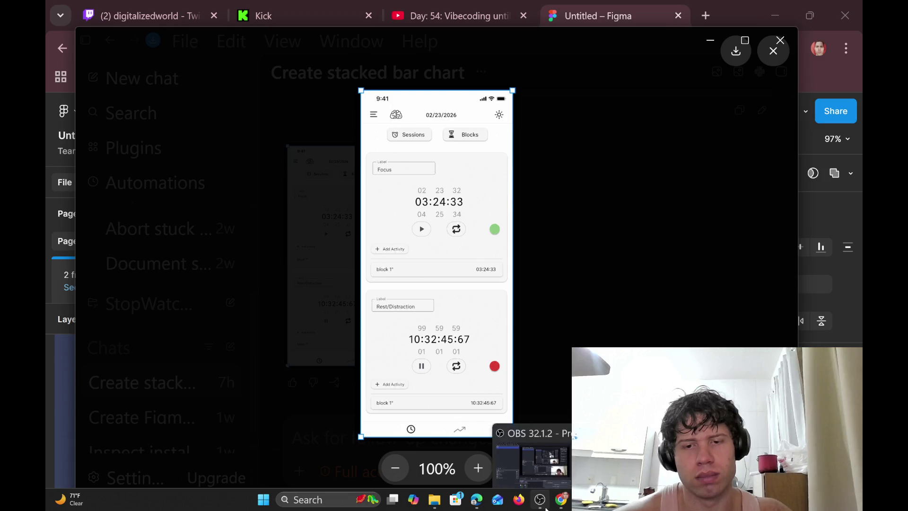
pyautogui.click(555, 461)
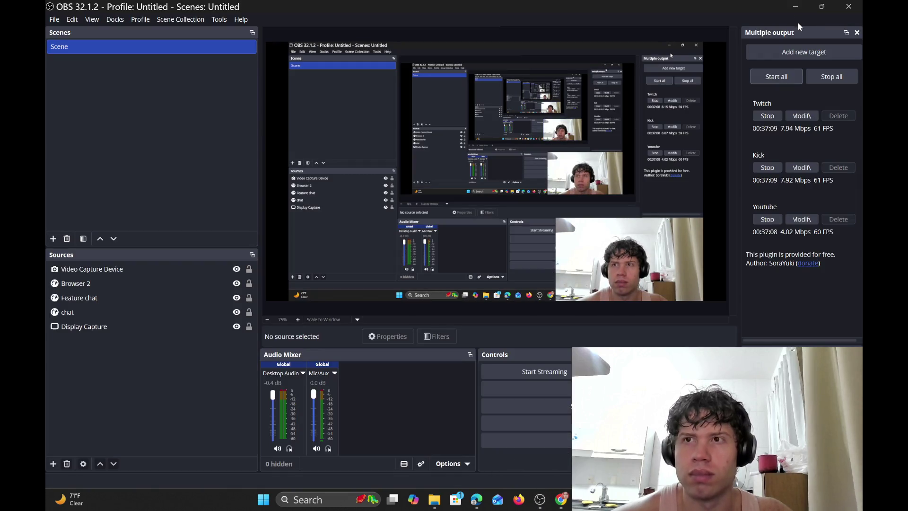
pyautogui.click(794, 6)
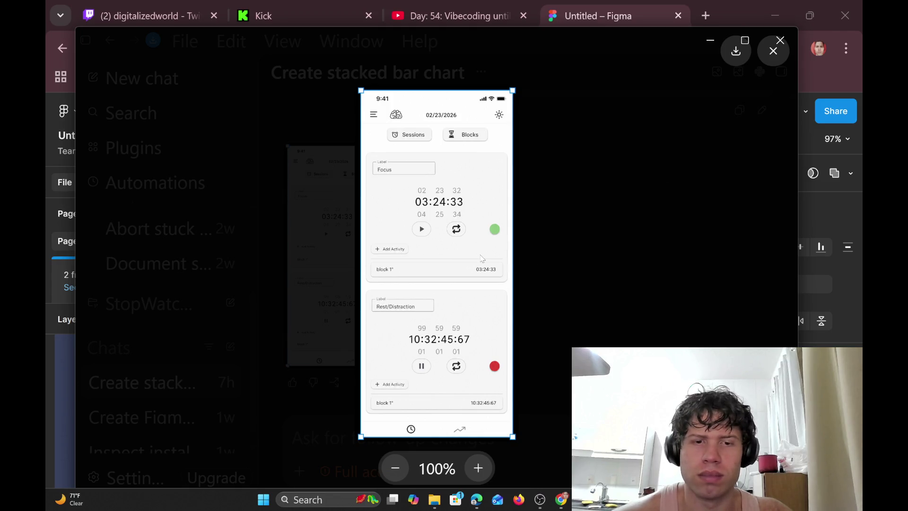
pyautogui.click(583, 196)
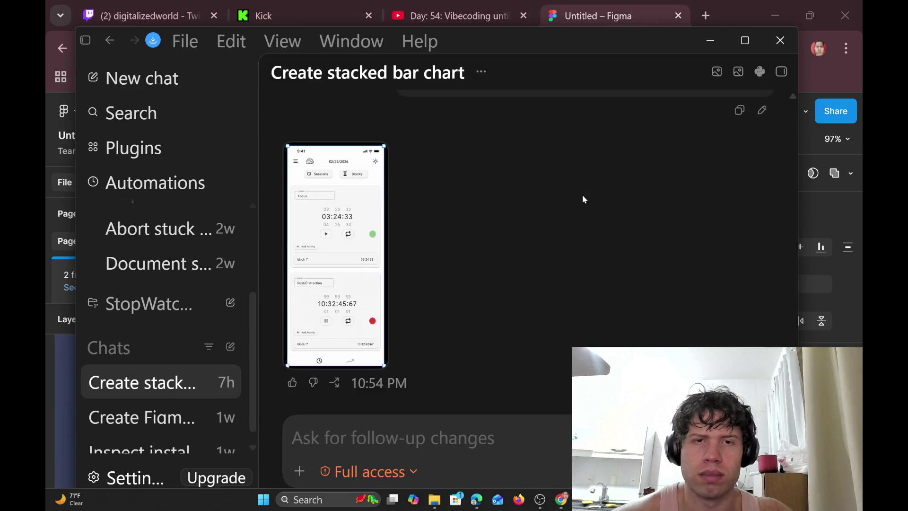
pyautogui.click(364, 298)
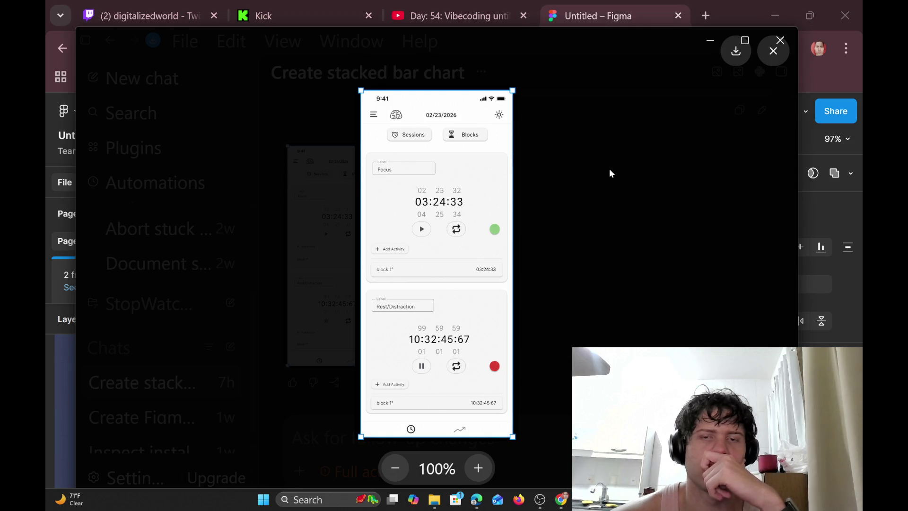
pyautogui.click(609, 171)
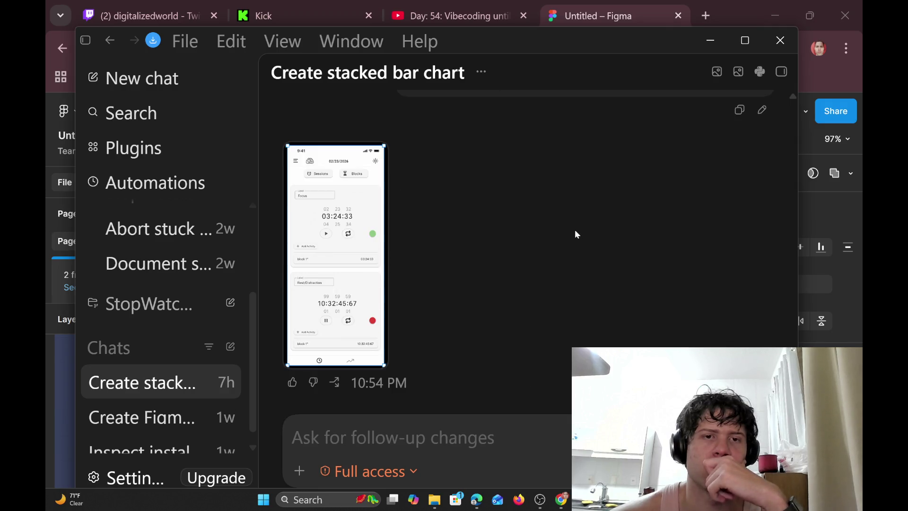
pyautogui.click(341, 327)
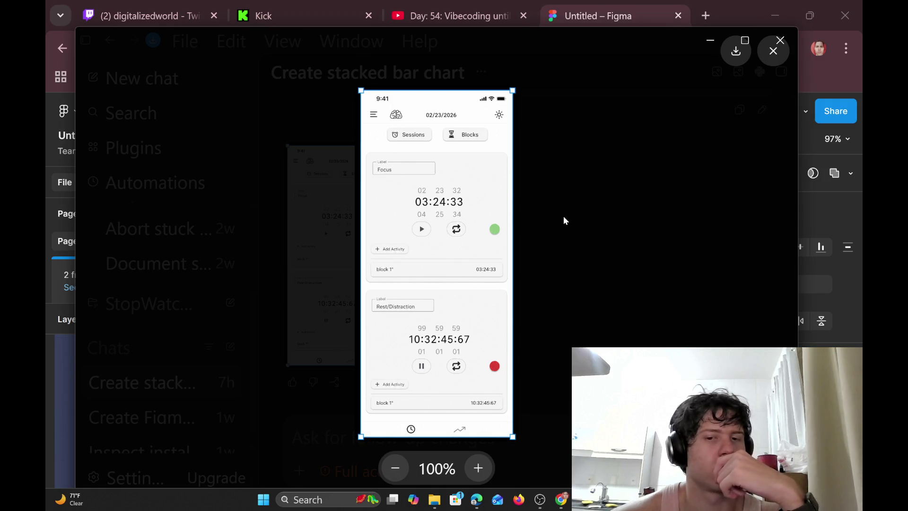
pyautogui.click(563, 216)
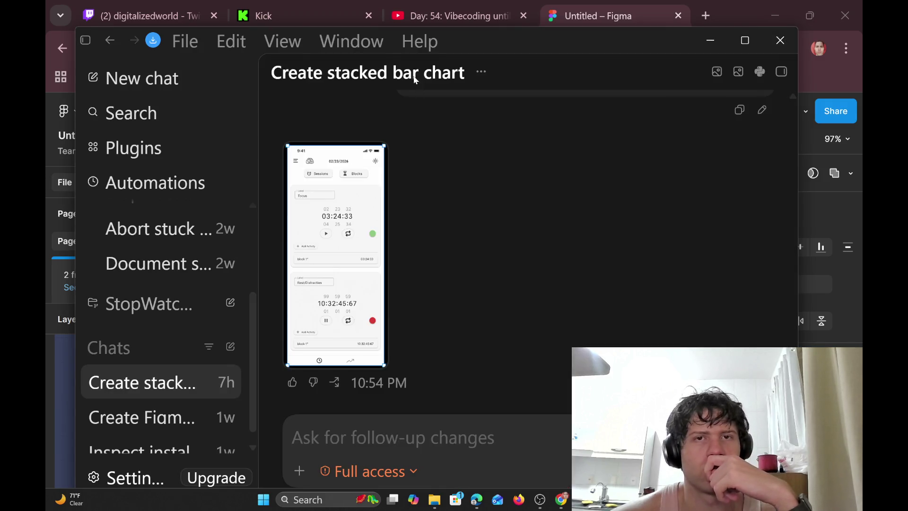
# Scroll up and briefly enlarge the earlier Focus/Rest stopwatch screenshot.
pyautogui.scroll(10, 646, 307)
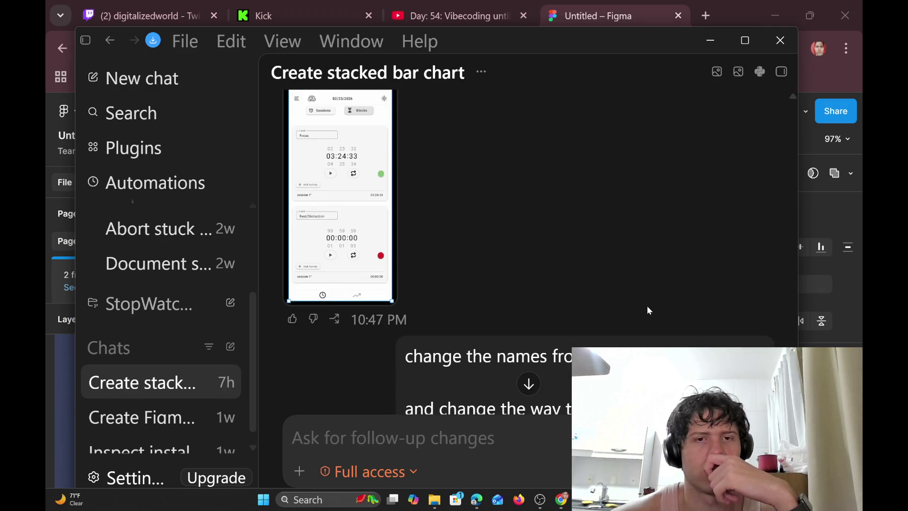
pyautogui.click(308, 334)
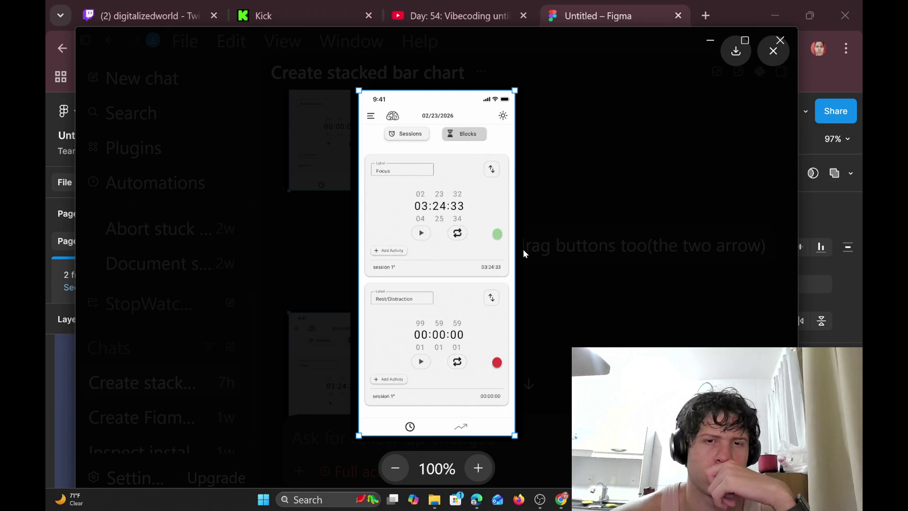
pyautogui.click(542, 308)
# Enlarge the latest 'Done.' reply's mockup, with Focus reading 00:12:23:10.
pyautogui.scroll(5, 562, 255)
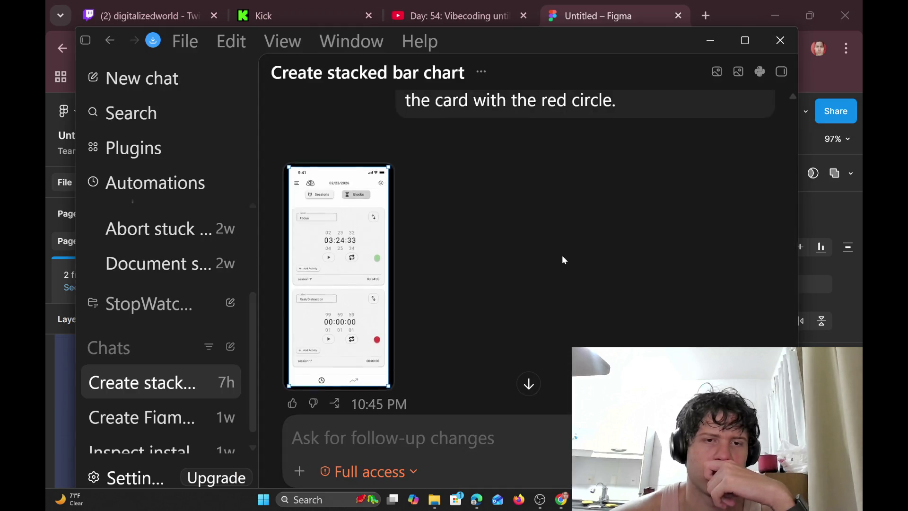
pyautogui.scroll(5, 561, 255)
pyautogui.scroll(5, 553, 265)
pyautogui.scroll(5, 541, 274)
pyautogui.scroll(-5, 534, 279)
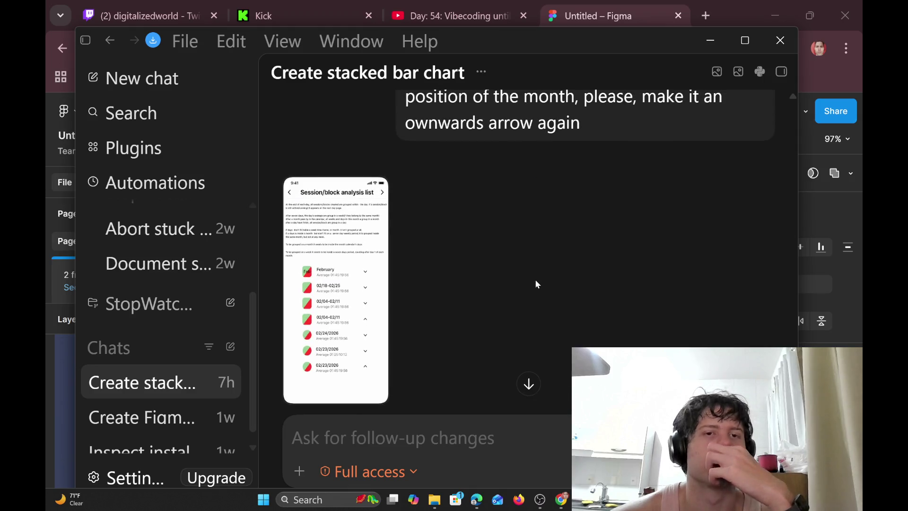
pyautogui.scroll(-5, 534, 279)
pyautogui.scroll(-1, 535, 279)
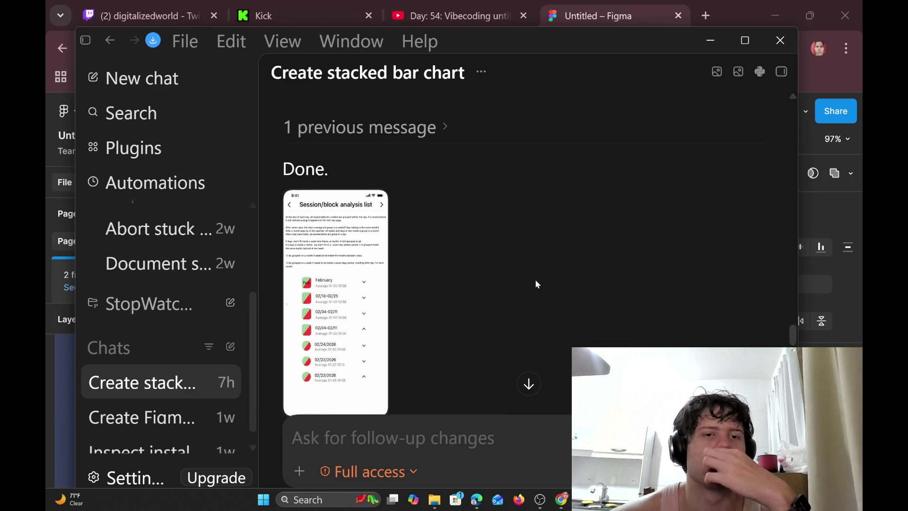
pyautogui.scroll(-3, 537, 284)
pyautogui.scroll(-3, 537, 284)
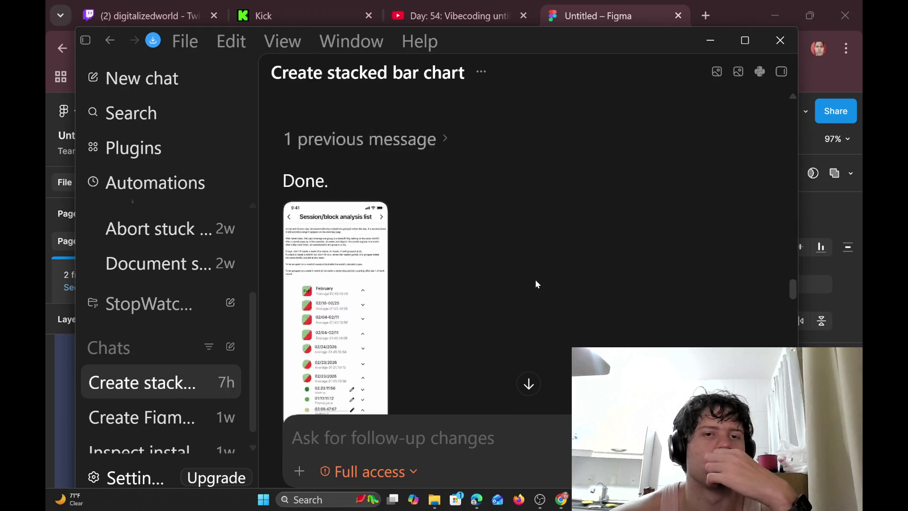
pyautogui.scroll(-5, 535, 279)
pyautogui.scroll(-5, 529, 283)
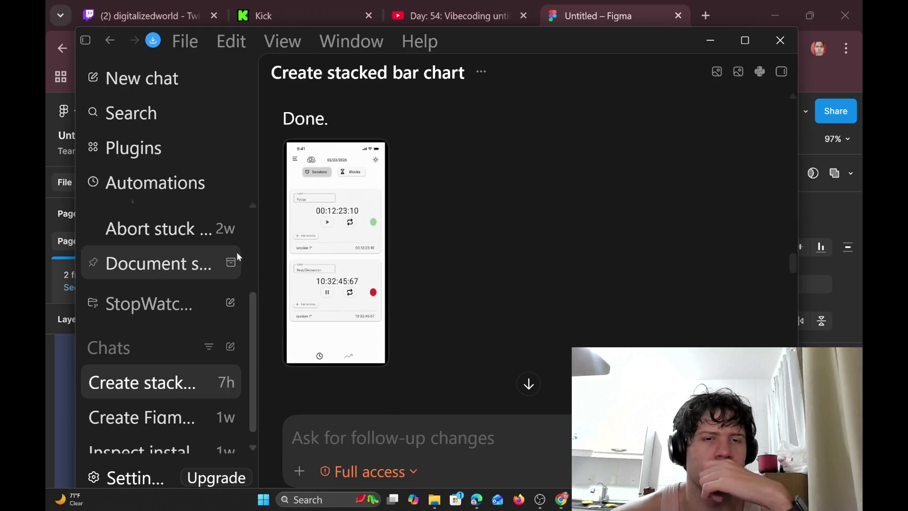
pyautogui.click(365, 243)
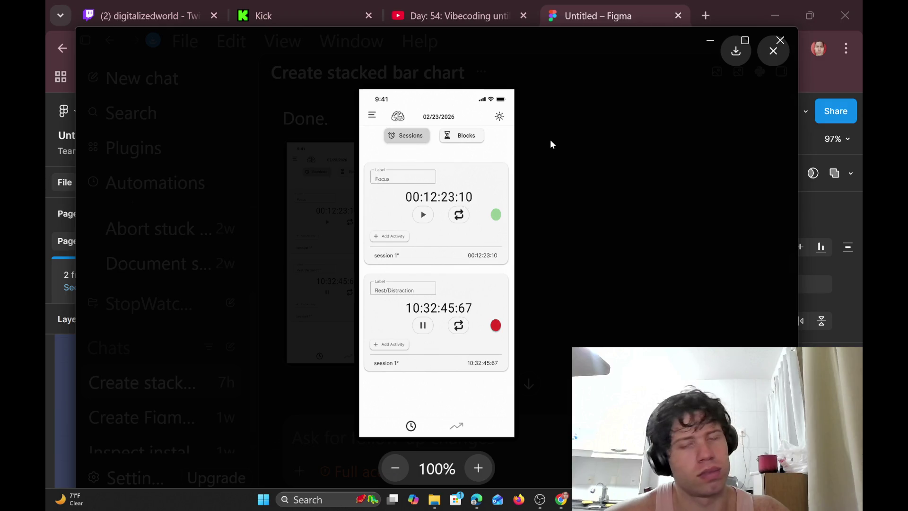
# Dismiss the enlarged Focus 00:12:23:10 mockup to return to the 'Done.' reply.
pyautogui.click(563, 211)
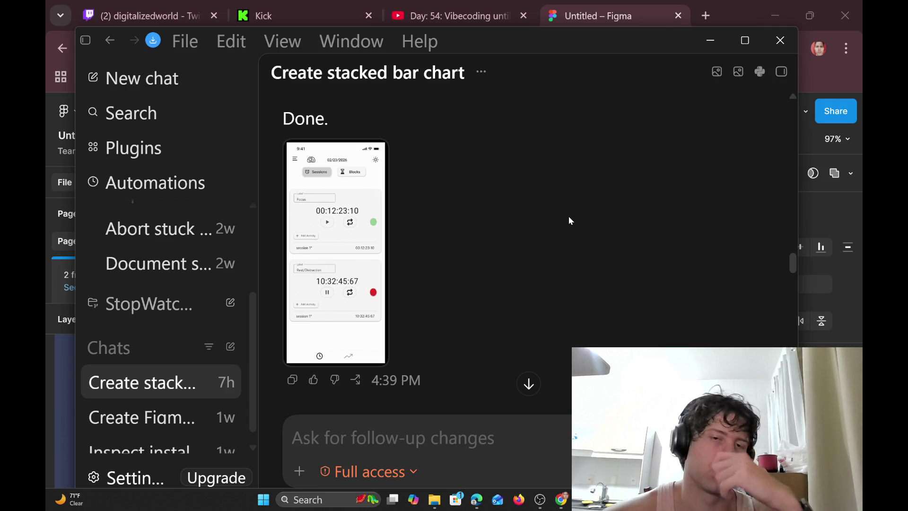
pyautogui.scroll(-3, 568, 217)
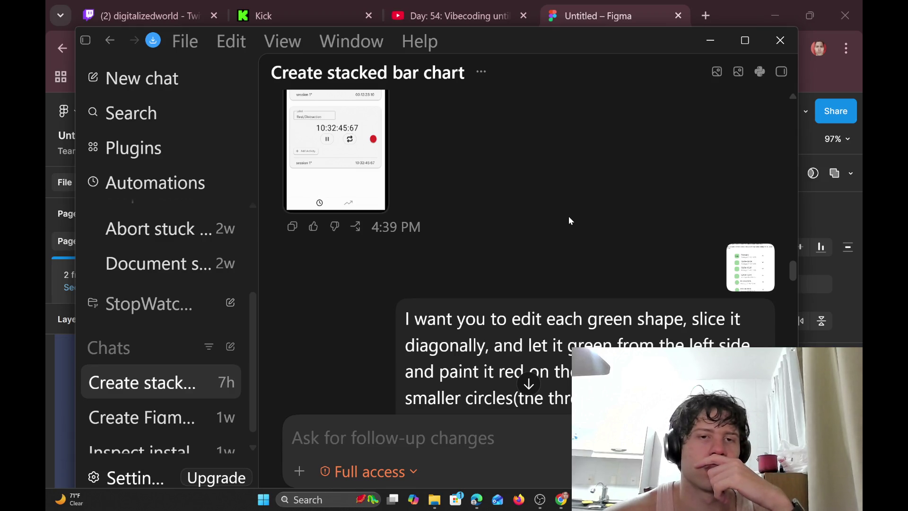
pyautogui.scroll(-5, 568, 221)
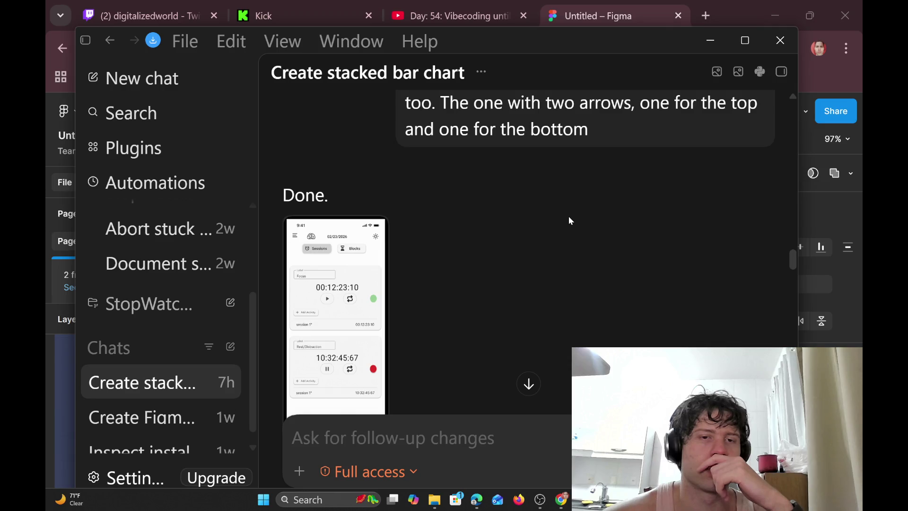
pyautogui.scroll(-2, 569, 220)
pyautogui.scroll(-2, 569, 220)
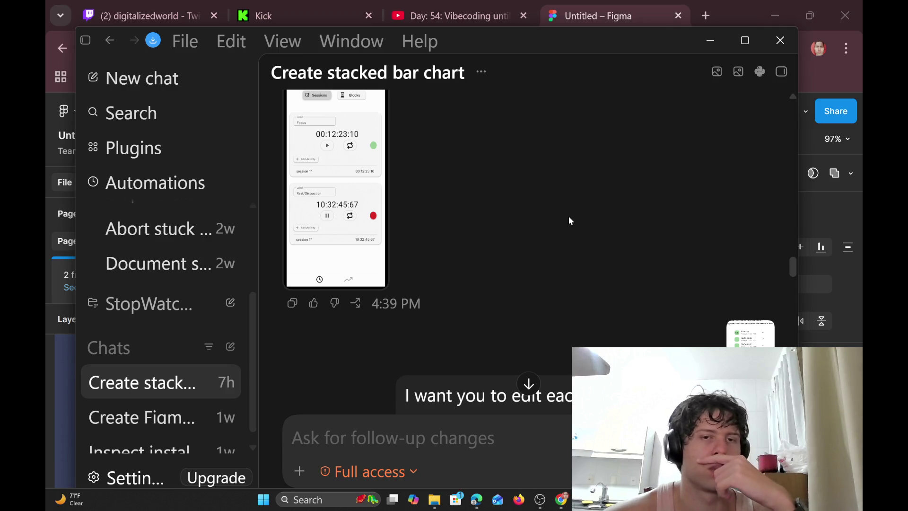
pyautogui.click(316, 225)
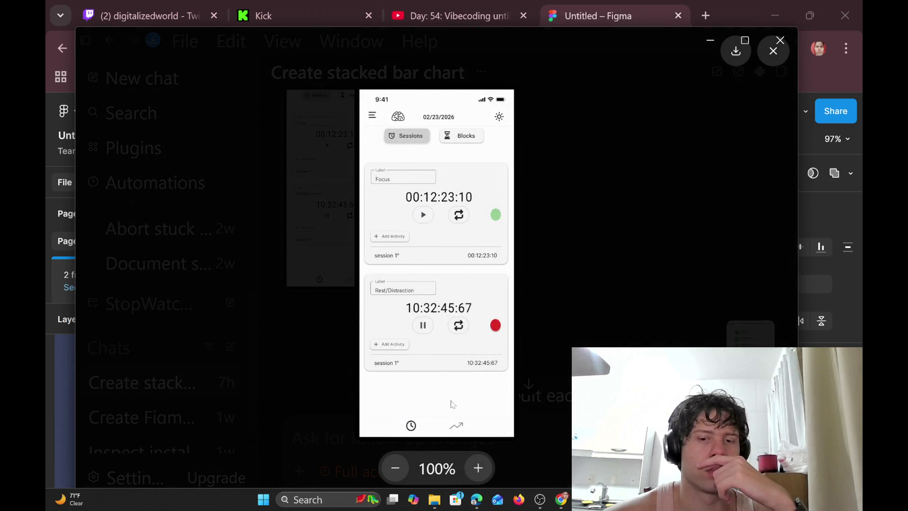
pyautogui.click(574, 250)
pyautogui.rightClick(320, 241)
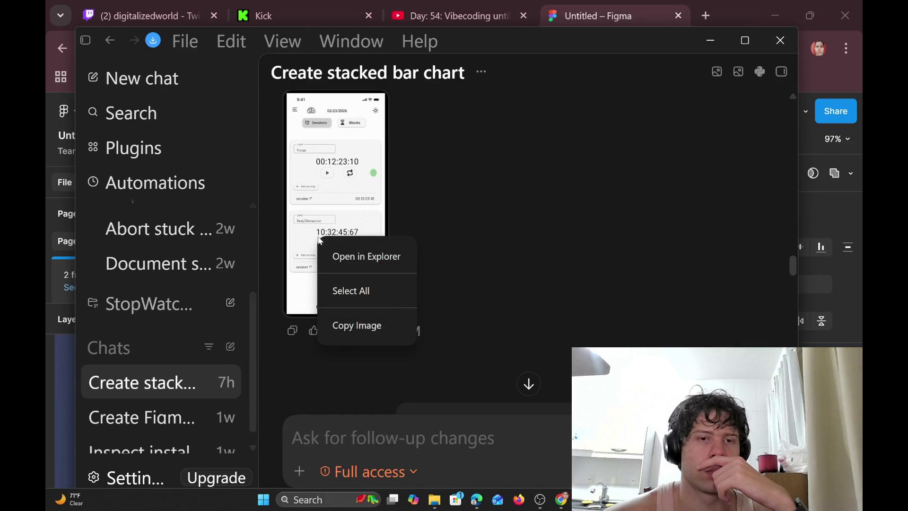
pyautogui.click(371, 210)
pyautogui.click(372, 211)
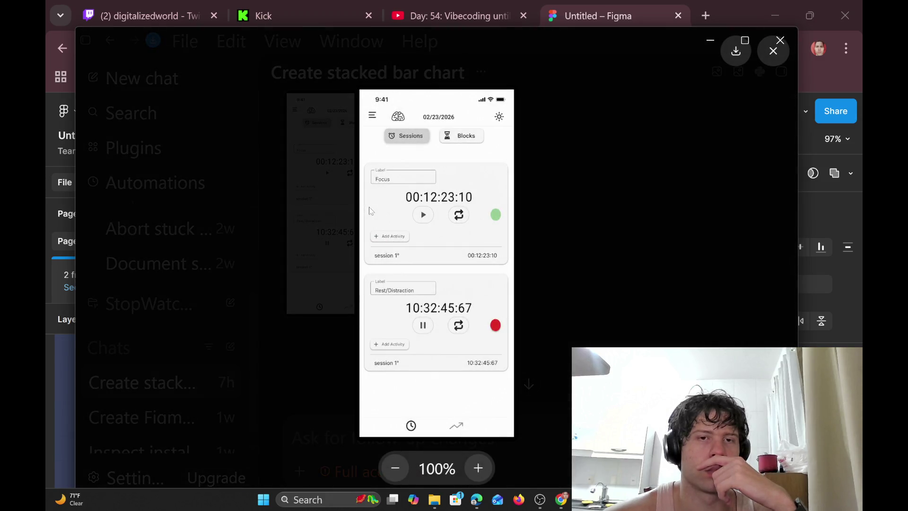
pyautogui.click(584, 180)
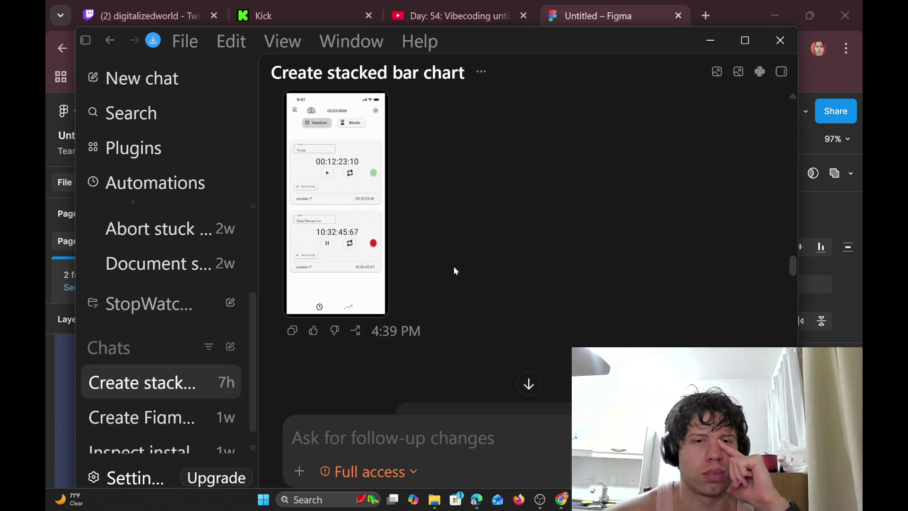
pyautogui.scroll(-3, 453, 266)
pyautogui.scroll(3, 455, 270)
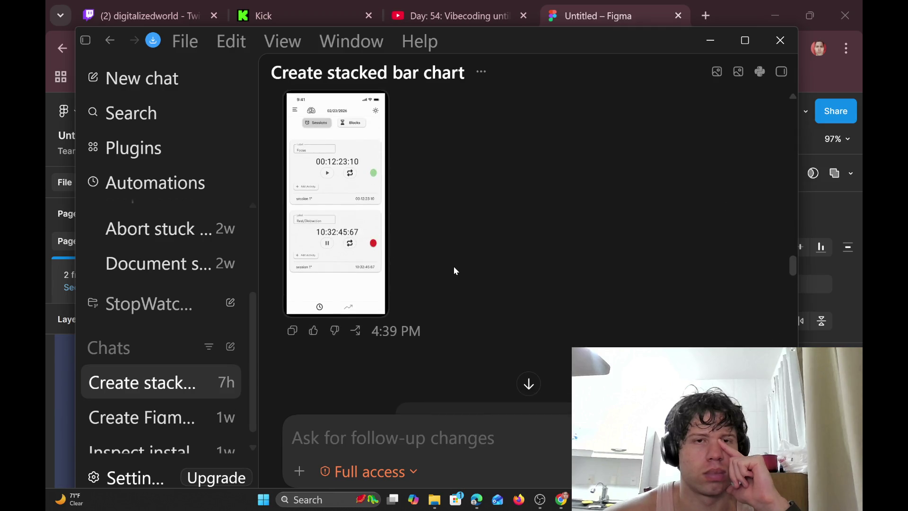